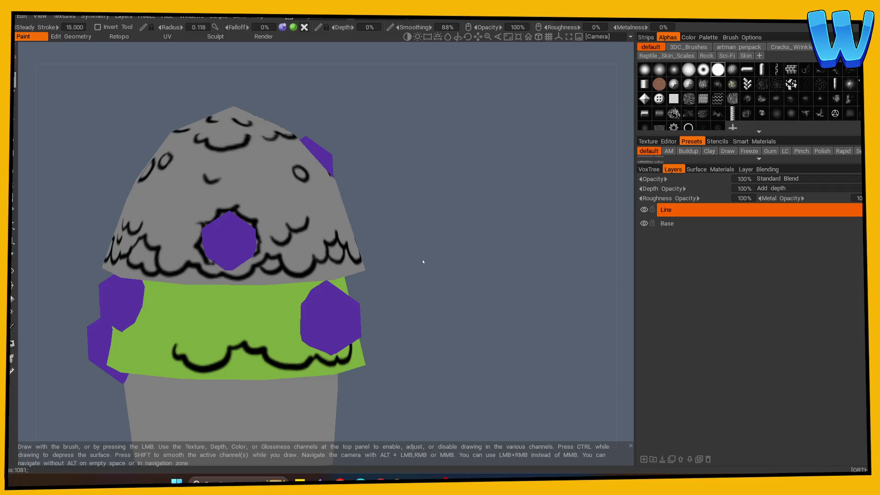
Paint the first curved black scallop strokes along the green band
drag(416, 242, 498, 314)
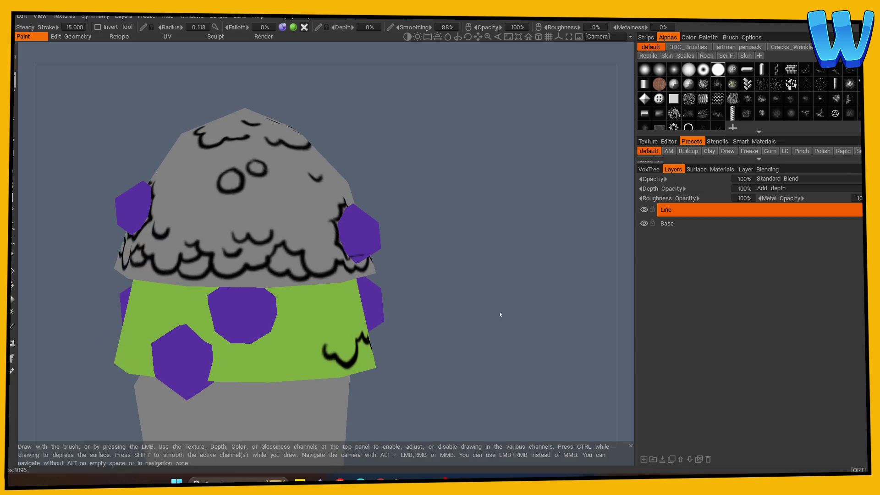
mouse_move(444, 310)
mouse_down()
mouse_move(269, 338)
mouse_move(434, 330)
mouse_up()
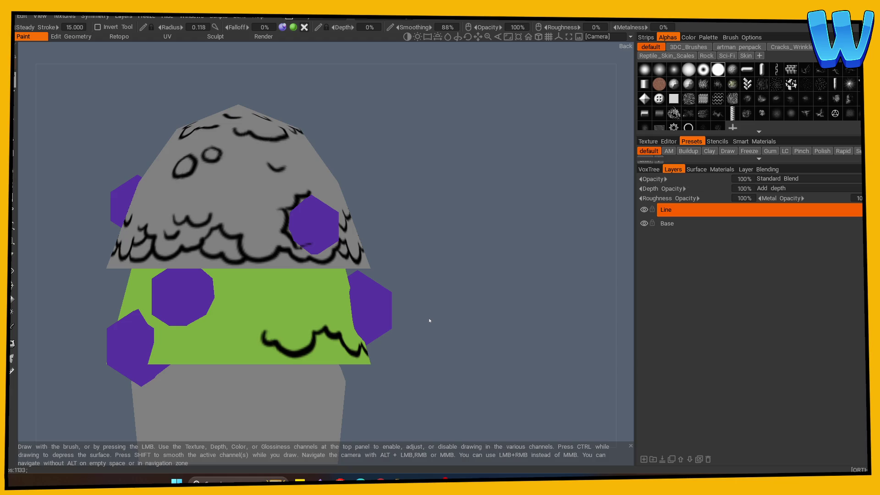
drag(434, 316, 402, 318)
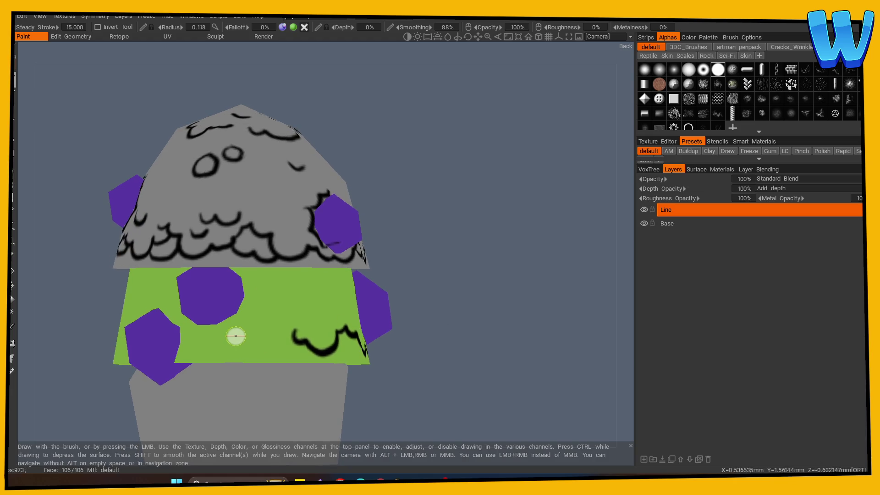
mouse_move(227, 331)
mouse_down()
mouse_move(245, 355)
mouse_move(276, 331)
mouse_up()
mouse_move(505, 351)
mouse_down()
mouse_move(256, 344)
mouse_move(259, 355)
mouse_move(298, 336)
mouse_up()
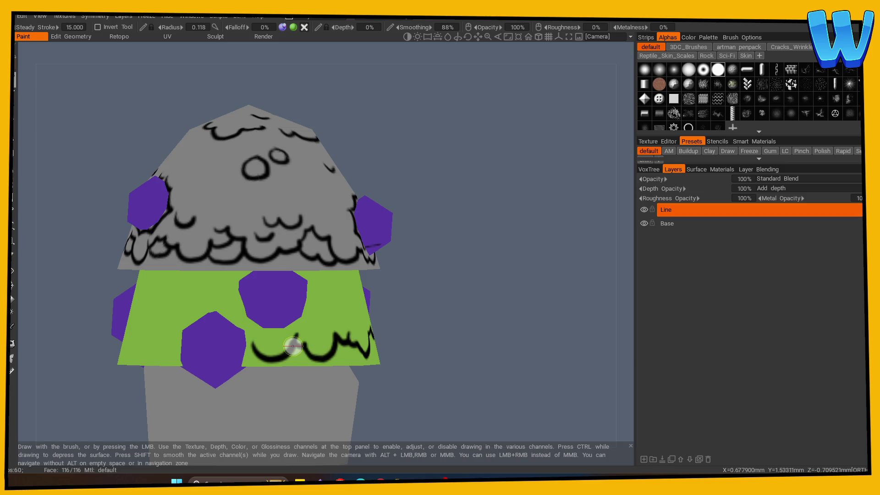
Extend the black scalloped line across the green band from the other side
drag(432, 321, 284, 347)
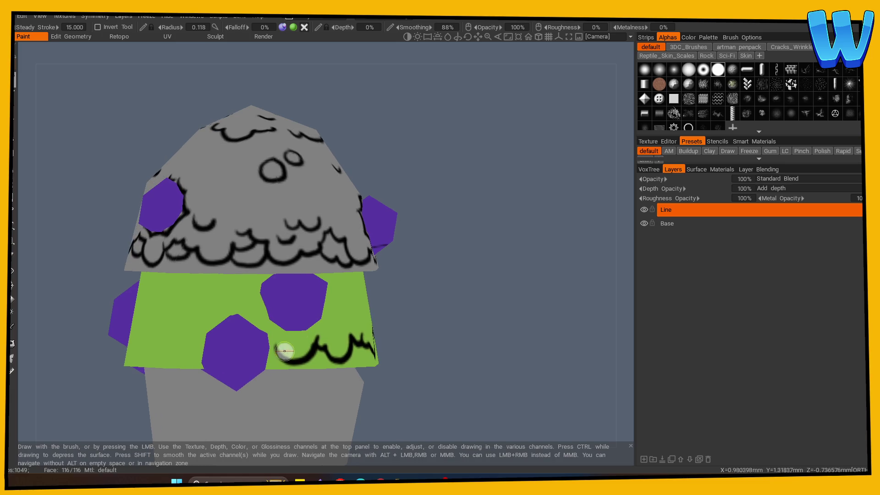
drag(398, 346, 481, 349)
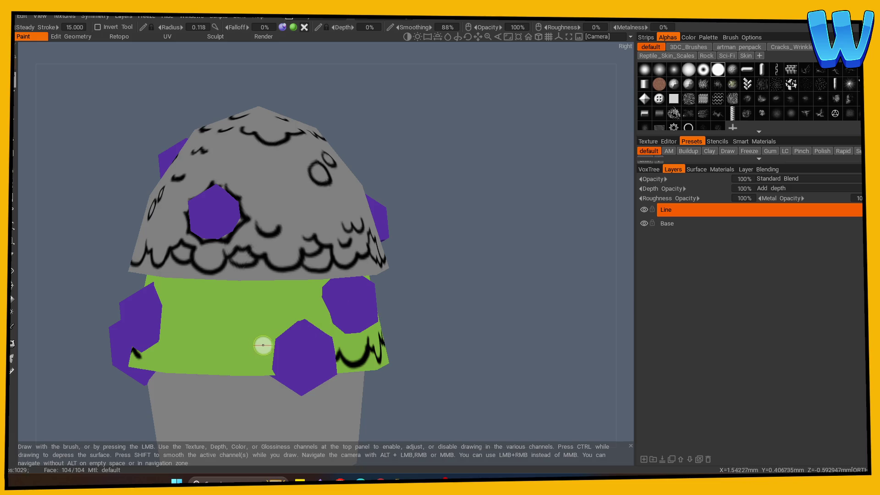
drag(414, 330, 447, 330)
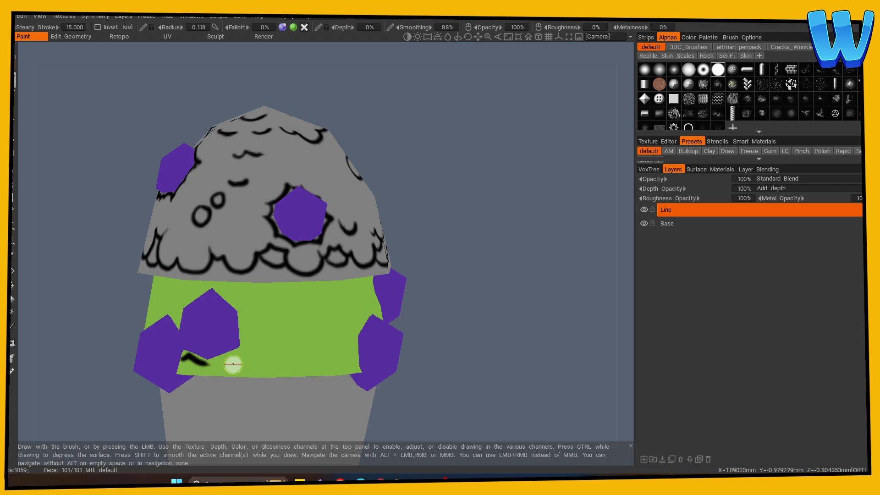
drag(395, 298, 432, 303)
mouse_move(221, 366)
mouse_down()
mouse_move(257, 367)
mouse_move(322, 347)
mouse_move(307, 351)
mouse_move(354, 352)
mouse_up()
mouse_move(455, 353)
mouse_down()
mouse_move(252, 348)
mouse_move(249, 331)
mouse_move(255, 334)
mouse_move(220, 345)
mouse_move(225, 356)
mouse_move(257, 332)
mouse_up()
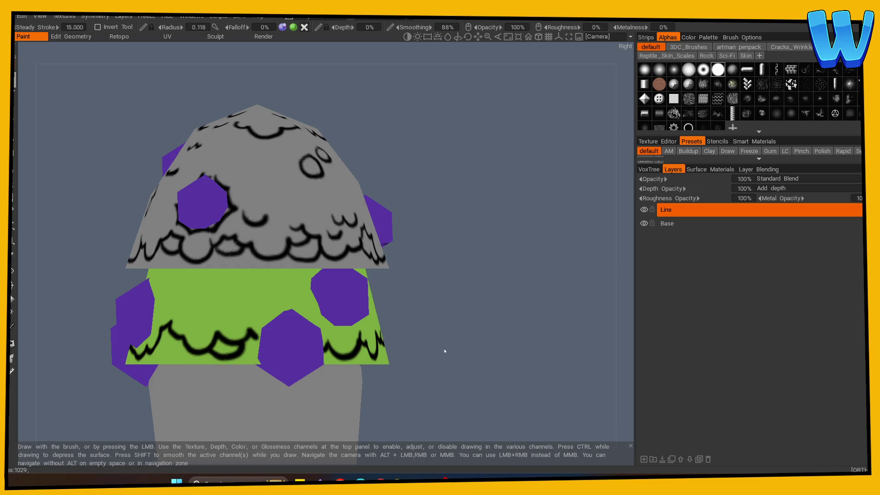
Undo a looping stroke and add a short black stroke on the green band
drag(442, 353, 257, 359)
mouse_move(440, 348)
mouse_down()
mouse_move(206, 367)
mouse_move(243, 370)
mouse_up()
key(ctrl+z)
mouse_move(413, 355)
mouse_down()
mouse_move(477, 353)
mouse_move(321, 355)
mouse_up()
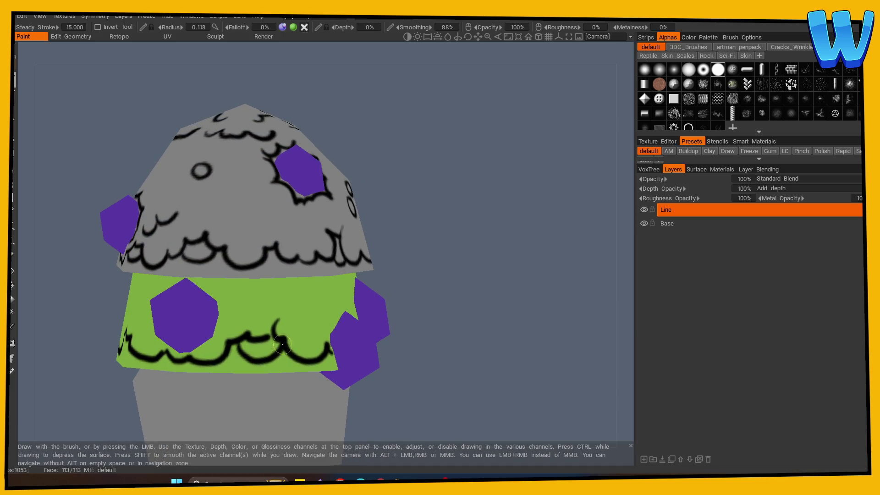
drag(242, 311, 255, 321)
Paint a wavy black line along the green band with a short stroke below it
scroll(338, 308, down, 10)
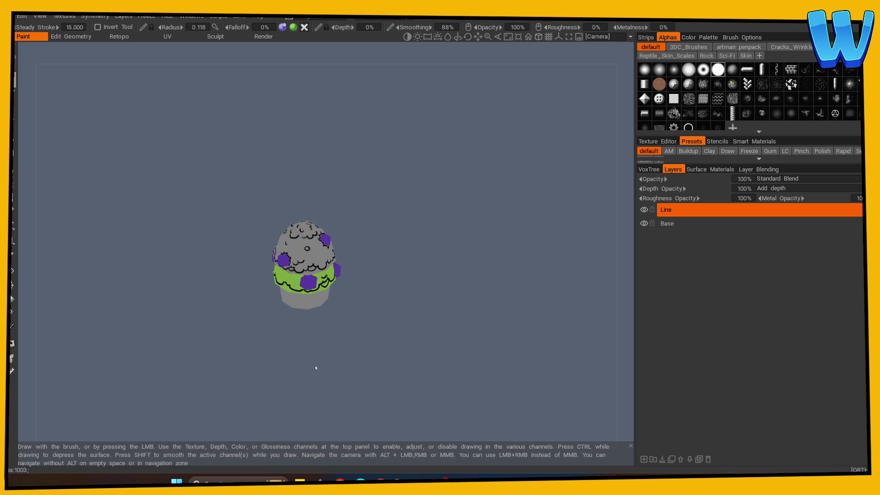
scroll(456, 362, up, 10)
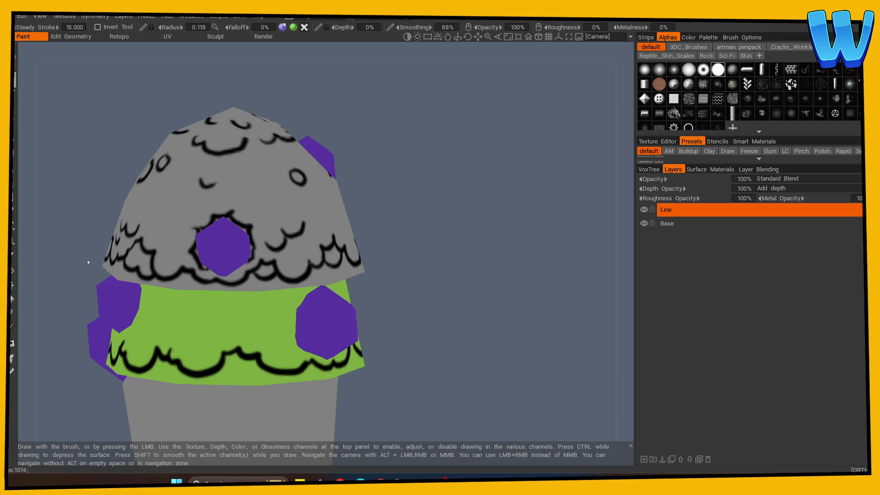
drag(83, 315, 84, 389)
drag(345, 281, 403, 289)
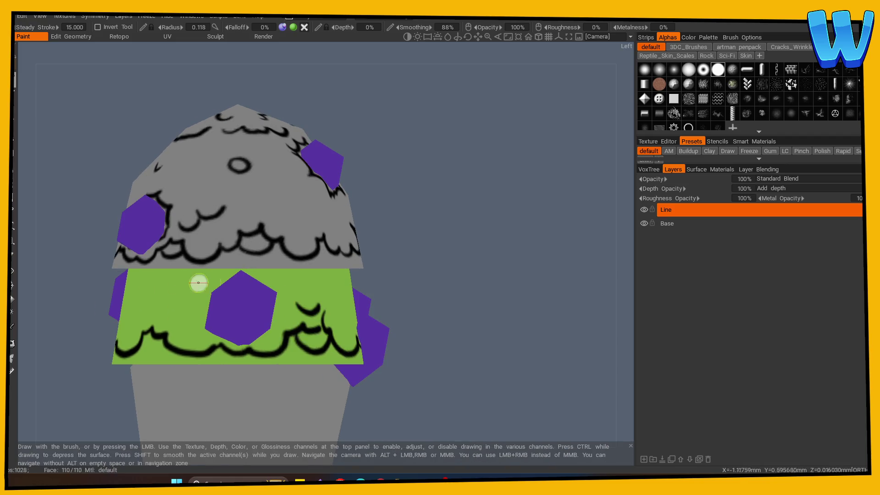
click(13, 255)
mouse_move(193, 316)
mouse_down()
mouse_move(460, 314)
mouse_move(226, 350)
mouse_move(197, 345)
mouse_move(290, 349)
mouse_up()
click(13, 79)
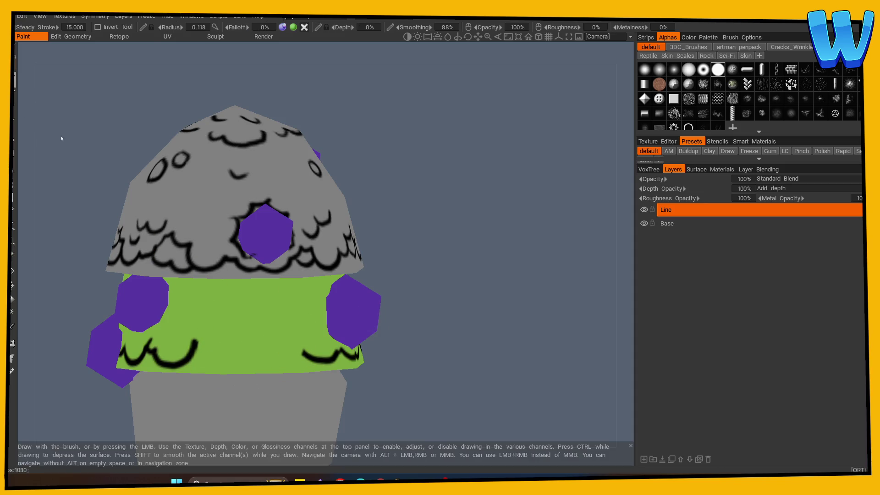
mouse_move(200, 347)
mouse_down()
mouse_move(236, 326)
mouse_move(261, 343)
mouse_move(306, 350)
mouse_up()
drag(202, 350, 260, 364)
Add small V-shaped marks and short strokes beside the central hexagon
drag(403, 328, 384, 338)
mouse_move(257, 337)
mouse_down()
mouse_move(266, 347)
mouse_move(276, 335)
mouse_up()
drag(394, 337, 412, 334)
drag(244, 309, 256, 342)
mouse_move(401, 333)
mouse_down()
mouse_move(389, 331)
mouse_move(404, 335)
mouse_up()
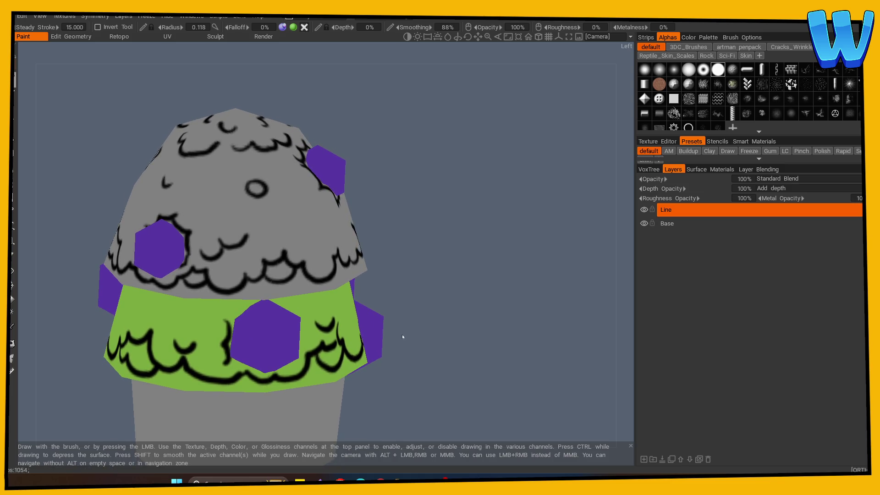
drag(407, 330, 408, 326)
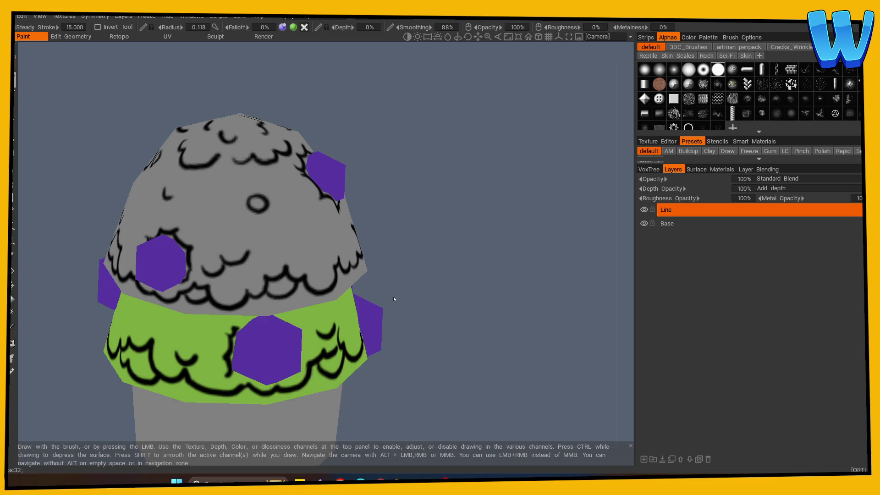
mouse_move(460, 305)
mouse_down()
mouse_move(472, 318)
mouse_move(449, 318)
mouse_move(433, 298)
mouse_move(445, 326)
mouse_move(463, 328)
mouse_up()
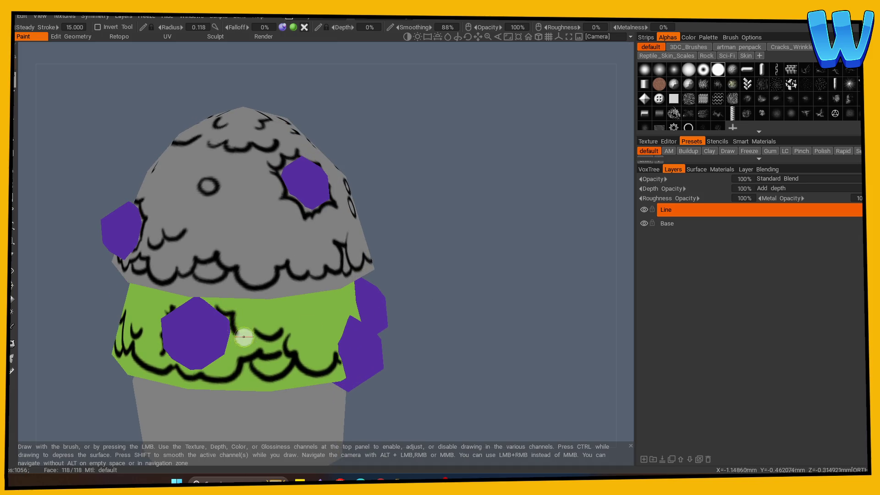
mouse_move(431, 321)
mouse_down()
mouse_move(462, 322)
mouse_move(287, 292)
mouse_up()
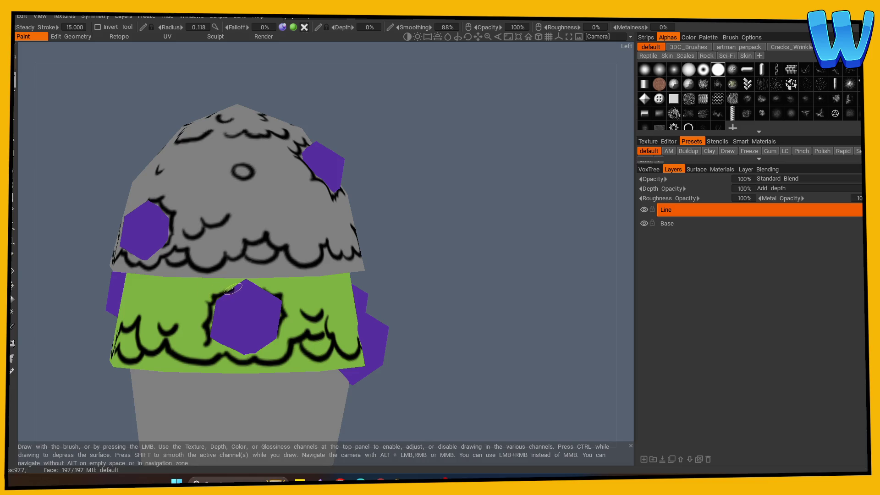
mouse_move(346, 256)
mouse_down()
mouse_move(431, 285)
mouse_move(269, 320)
mouse_up()
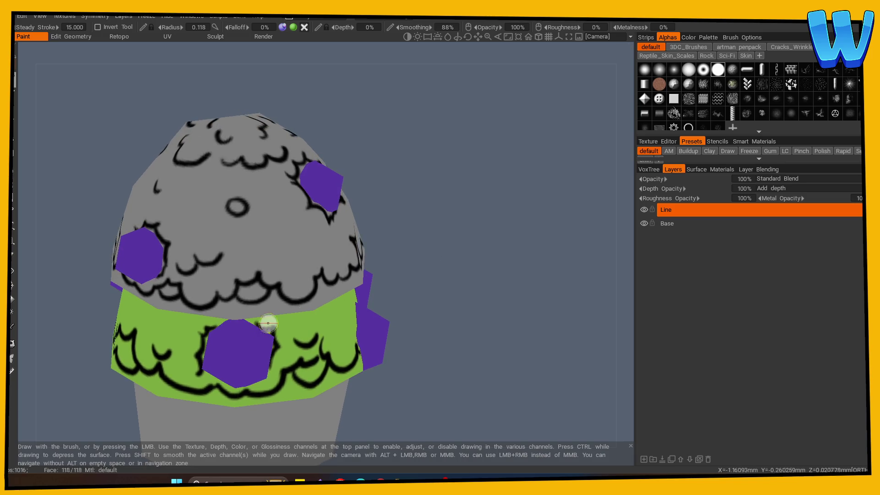
Ink the hexagon's left and right edges and the gap between two hexagons
mouse_move(212, 324)
mouse_down()
mouse_move(478, 256)
mouse_move(474, 246)
mouse_move(452, 305)
mouse_move(393, 300)
mouse_move(406, 255)
mouse_move(294, 255)
mouse_move(332, 280)
mouse_move(497, 310)
mouse_move(438, 338)
mouse_move(357, 309)
mouse_move(487, 353)
mouse_move(266, 312)
mouse_move(235, 350)
mouse_move(452, 328)
mouse_move(271, 338)
mouse_move(289, 331)
mouse_move(453, 325)
mouse_up()
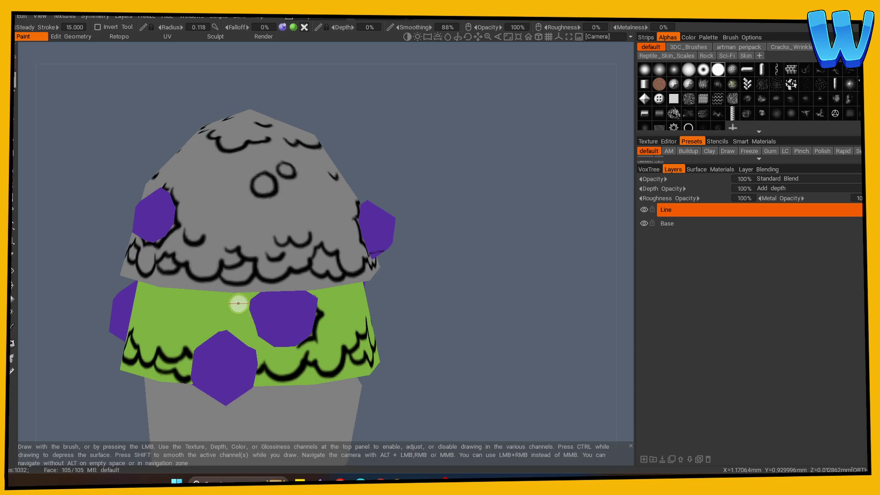
mouse_move(272, 349)
alt+mouse_down()
mouse_move(447, 328)
mouse_move(242, 267)
alt+mouse_up()
mouse_move(305, 269)
alt+mouse_down()
mouse_move(456, 318)
mouse_move(247, 346)
mouse_move(250, 331)
alt+mouse_up()
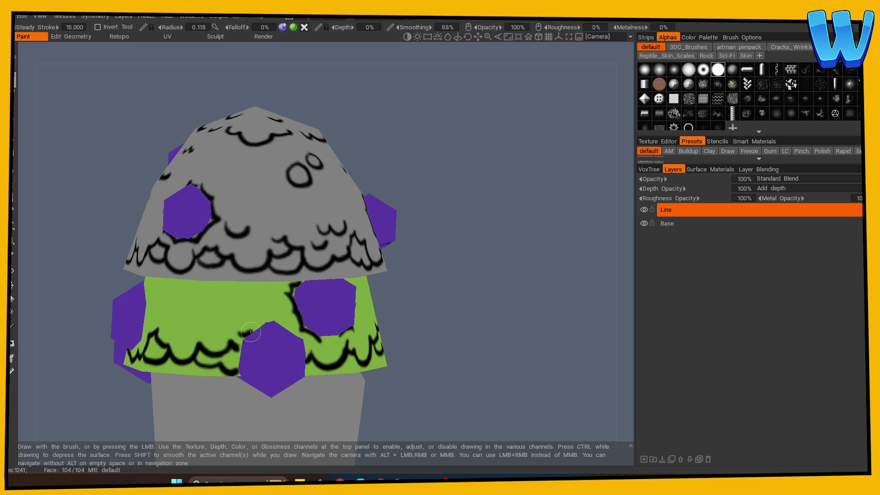
mouse_move(302, 314)
alt+mouse_down()
mouse_move(220, 311)
mouse_move(468, 335)
alt+mouse_up()
drag(254, 314, 257, 332)
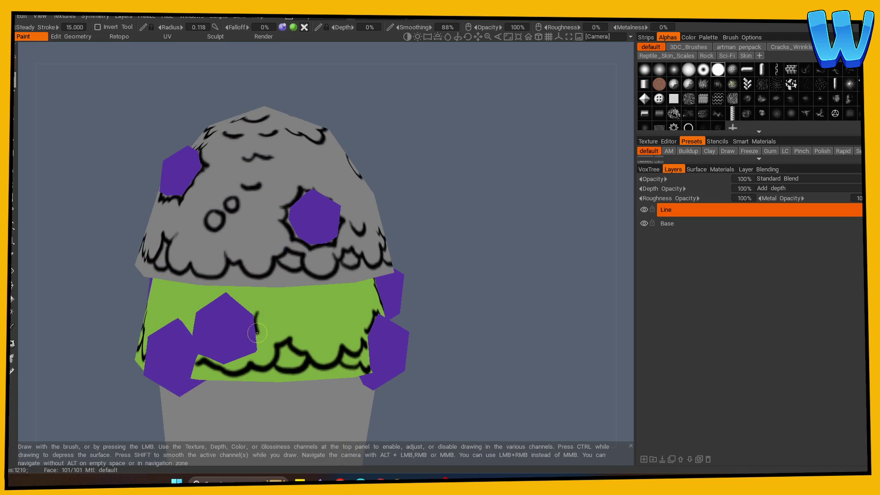
mouse_move(312, 340)
alt+mouse_down()
mouse_move(287, 321)
mouse_move(255, 335)
alt+mouse_up()
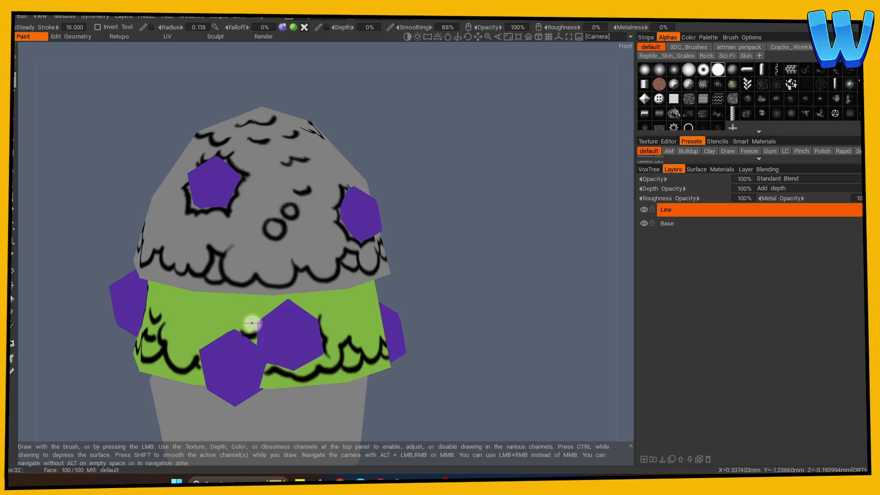
Dab a small black dot between the hexagons
drag(453, 307, 463, 300)
click(262, 313)
drag(415, 314, 417, 321)
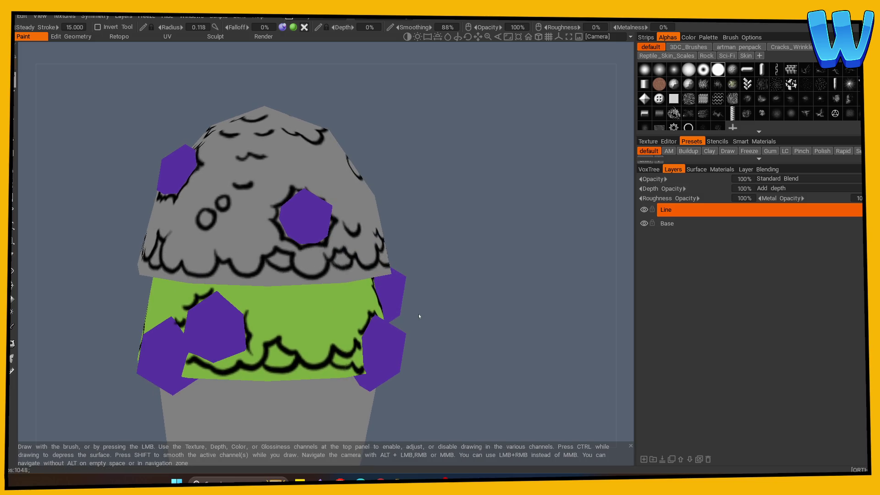
mouse_move(448, 294)
mouse_down()
mouse_move(428, 293)
mouse_move(458, 287)
mouse_up()
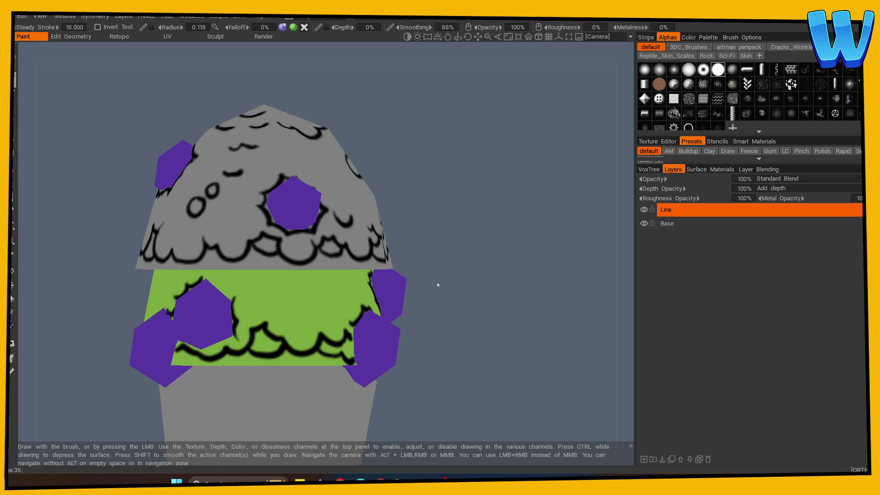
drag(473, 275, 379, 277)
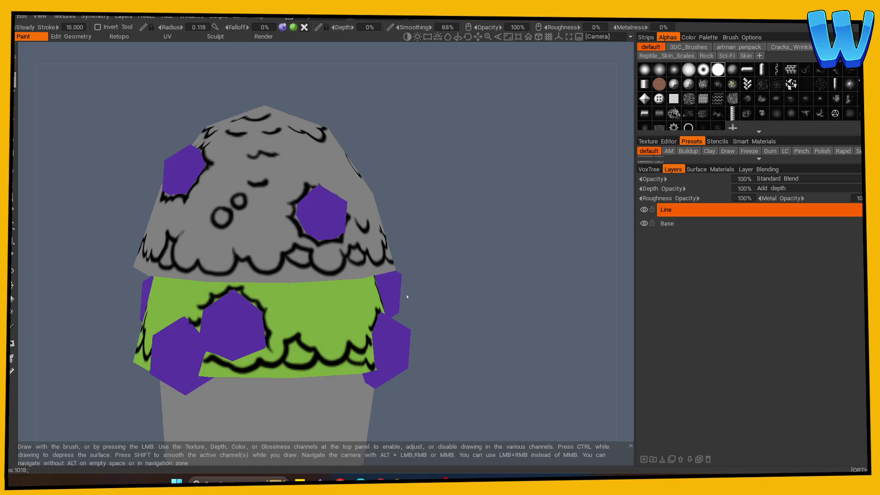
drag(406, 293, 518, 295)
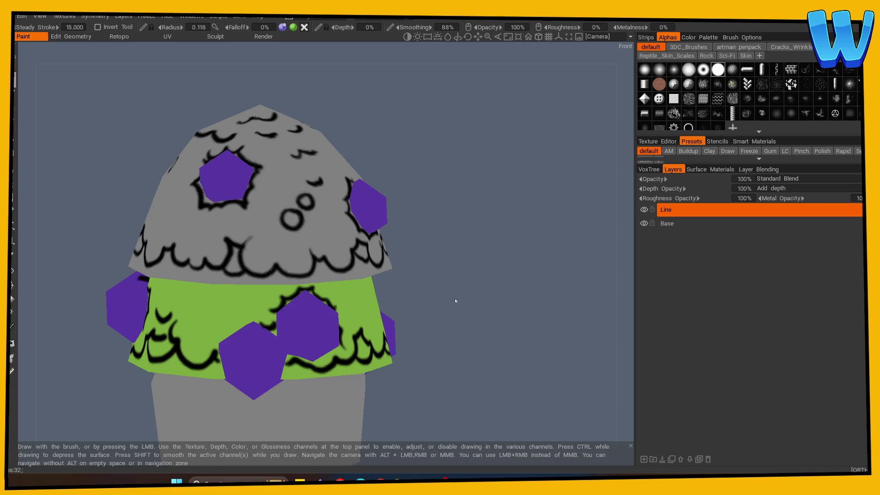
Orbit and zoom around the cupcake until it faces straight from the front
drag(456, 301, 379, 320)
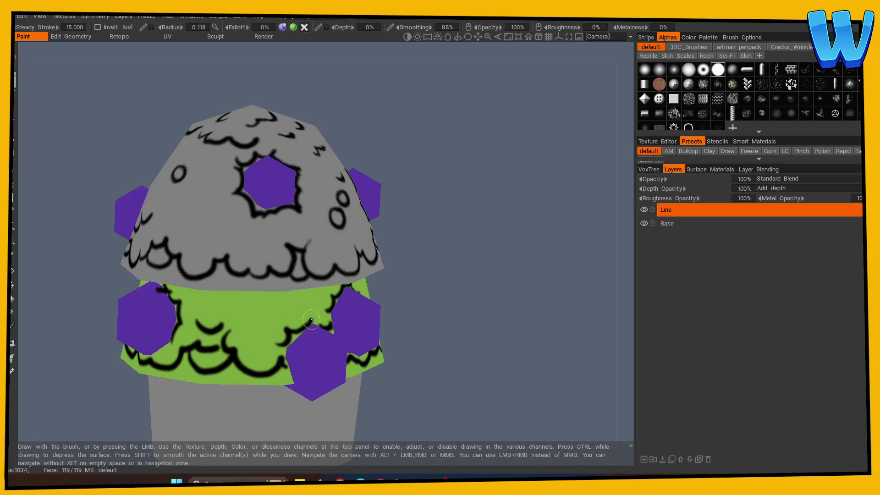
drag(412, 312, 472, 308)
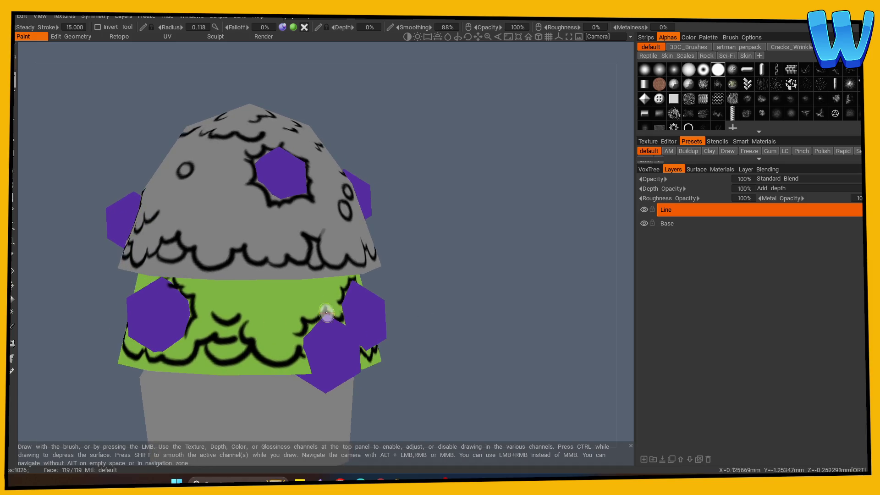
drag(326, 313, 482, 294)
drag(457, 258, 232, 332)
mouse_move(376, 298)
mouse_down()
mouse_move(507, 318)
mouse_move(281, 314)
mouse_up()
middle_drag(230, 314, 228, 320)
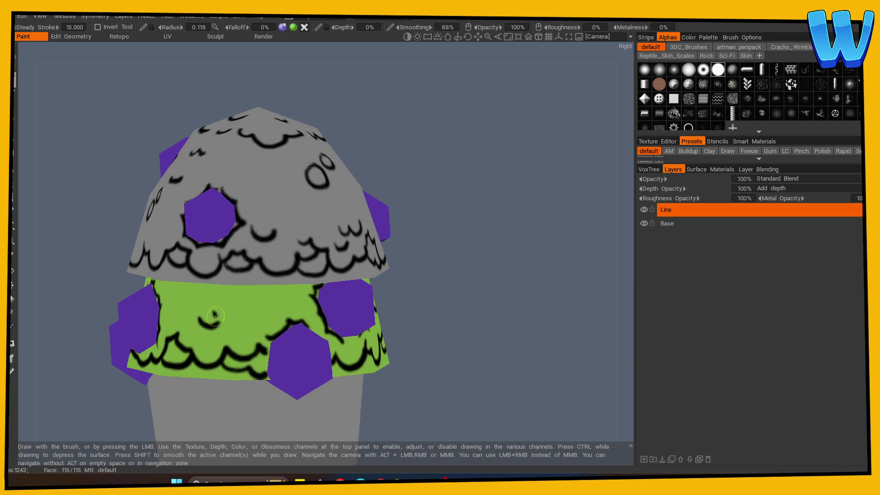
mouse_move(344, 295)
middle_down()
mouse_move(563, 304)
mouse_move(495, 335)
mouse_move(265, 324)
middle_up()
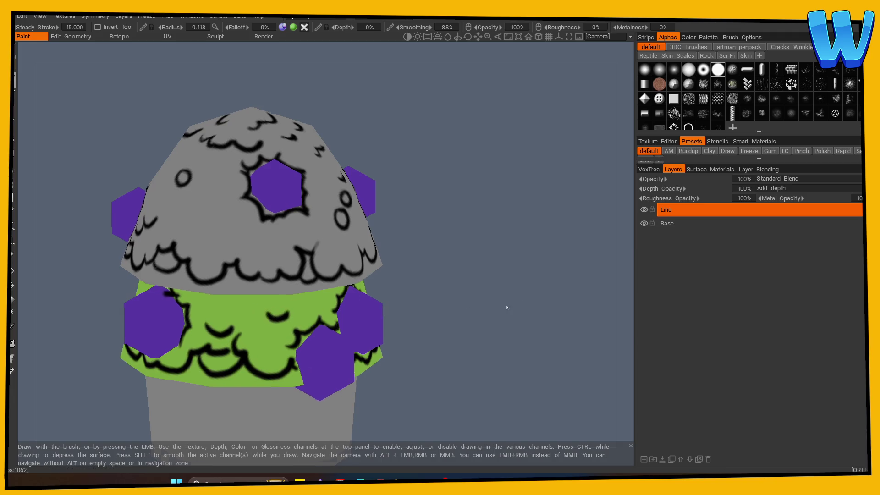
scroll(321, 325, down, 5)
scroll(517, 324, up, 4)
shift+middle_drag(422, 304, 417, 298)
drag(399, 304, 464, 321)
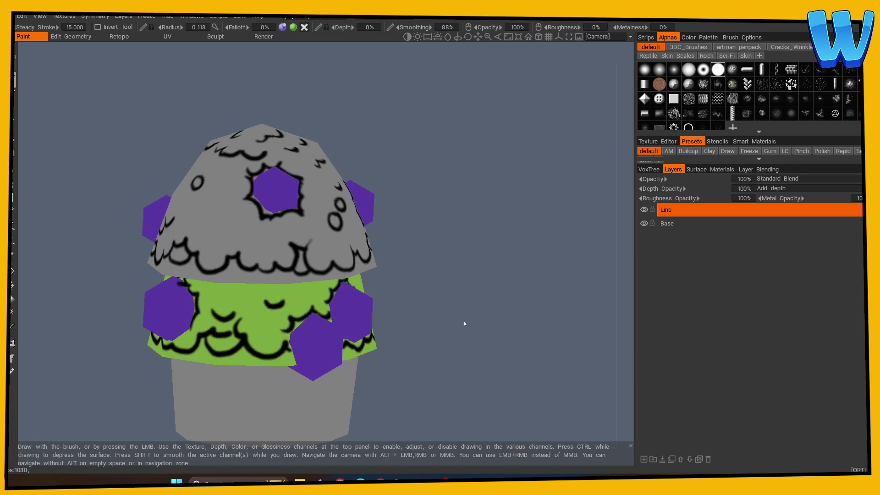
Paint a curved black ink line on the green band
click(12, 255)
click(12, 78)
shift+drag(401, 217, 450, 236)
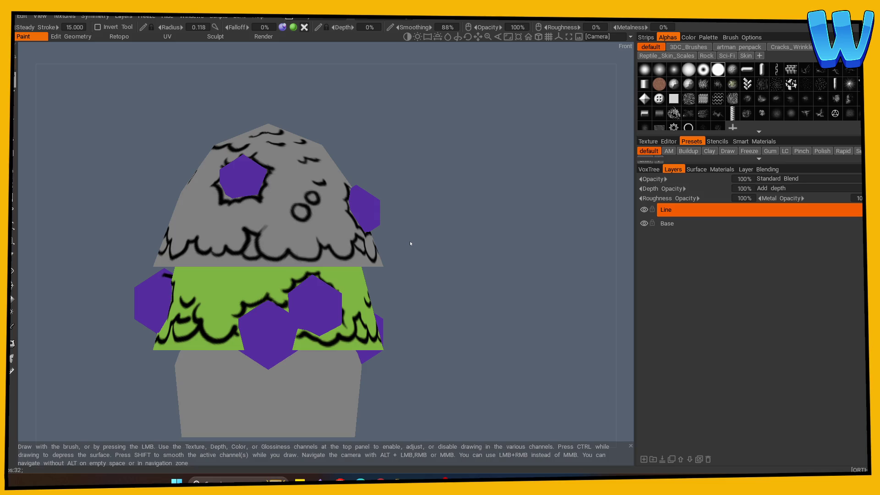
drag(440, 306, 486, 306)
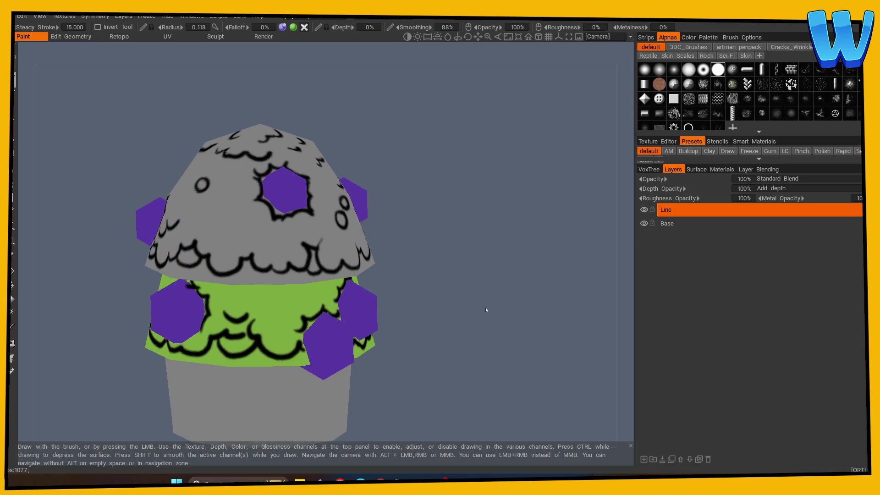
drag(271, 298, 283, 310)
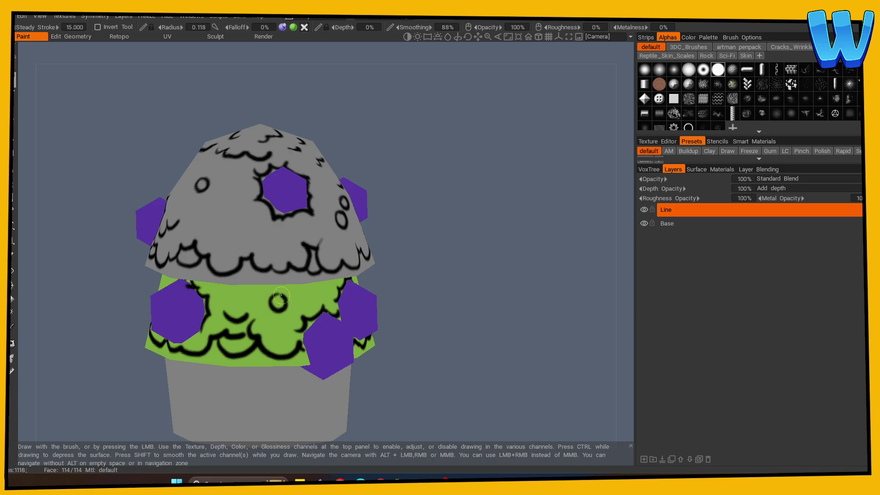
Turn the cupcake around to review the green band and other sprinkles
drag(440, 306, 487, 306)
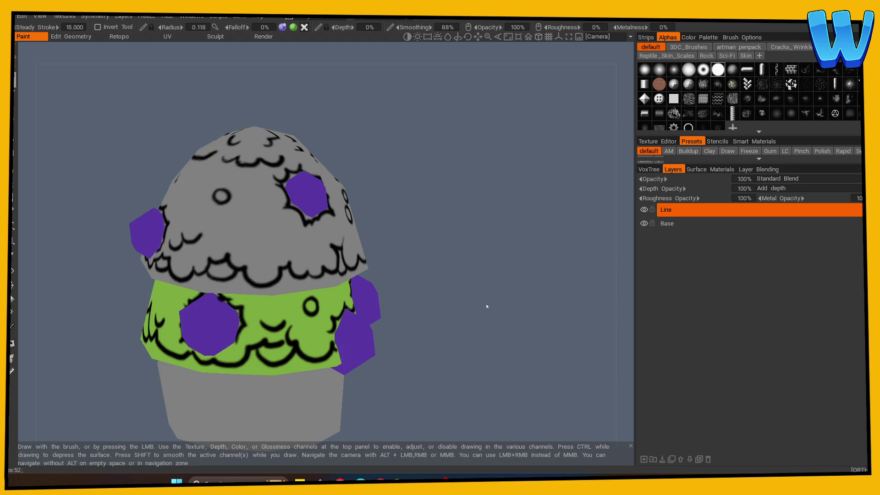
mouse_move(487, 306)
mouse_down()
mouse_move(508, 271)
mouse_move(261, 328)
mouse_move(278, 281)
mouse_move(272, 286)
mouse_up()
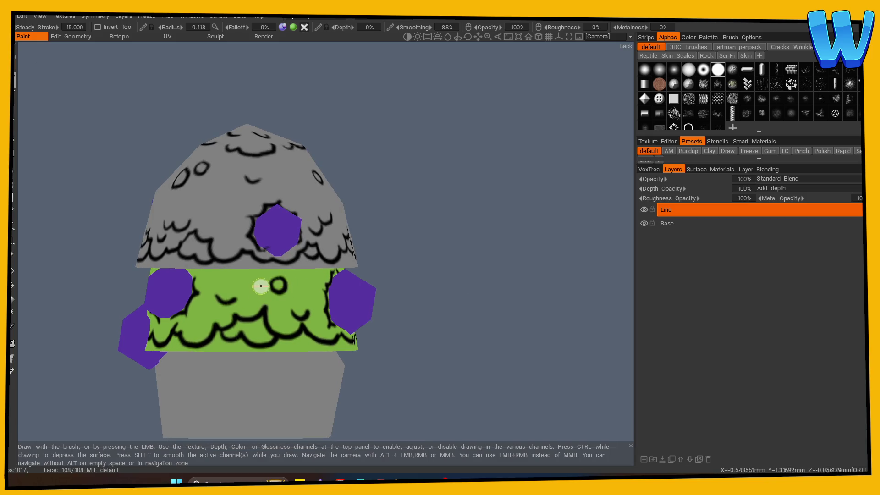
mouse_move(389, 290)
mouse_down()
mouse_move(520, 310)
mouse_move(505, 332)
mouse_move(497, 319)
mouse_move(276, 295)
mouse_up()
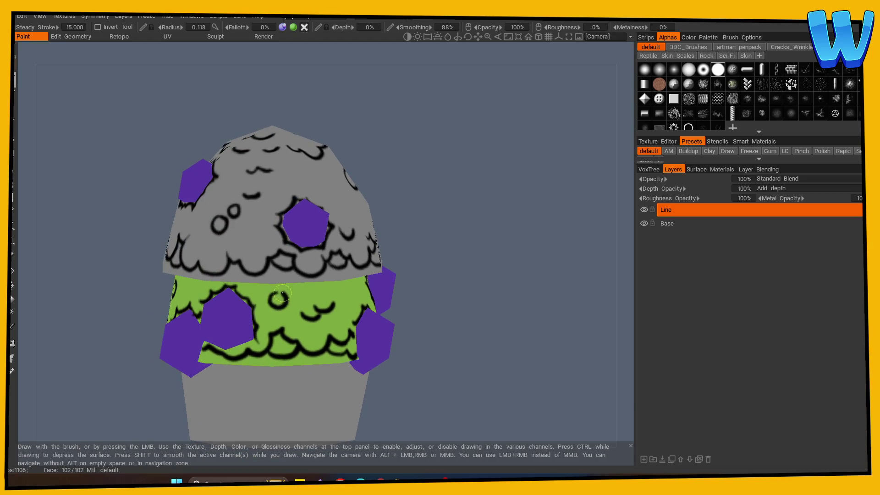
drag(436, 310, 473, 288)
scroll(307, 278, down, 5)
mouse_move(307, 279)
mouse_down()
mouse_move(288, 386)
mouse_move(422, 366)
mouse_move(426, 338)
mouse_move(436, 363)
mouse_move(464, 336)
mouse_up()
scroll(424, 361, up, 5)
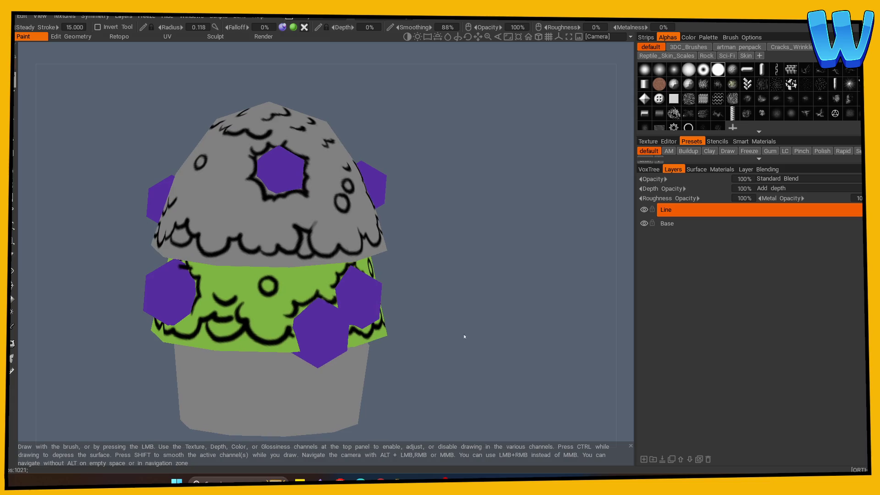
click(13, 255)
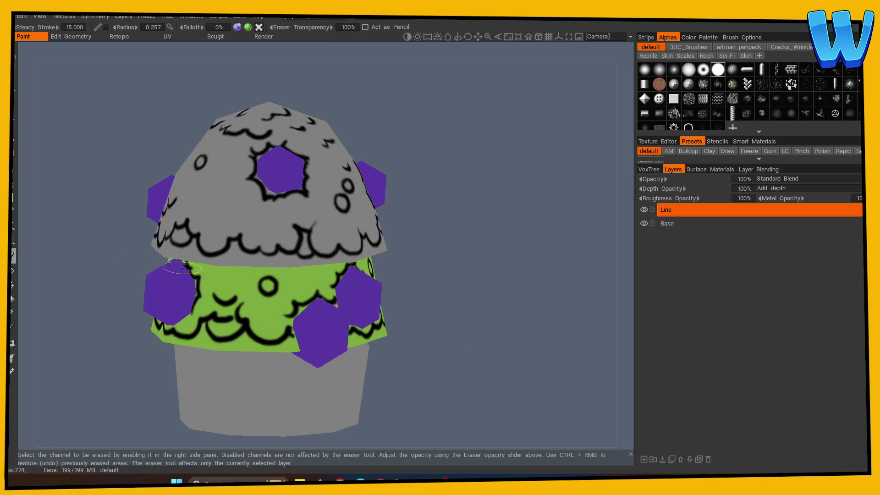
Try an ink stroke on the lower grey cup, then undo it
click(15, 79)
drag(443, 354, 257, 357)
middle_drag(257, 357, 248, 310)
mouse_move(243, 314)
mouse_down()
mouse_move(255, 335)
mouse_move(285, 326)
mouse_up()
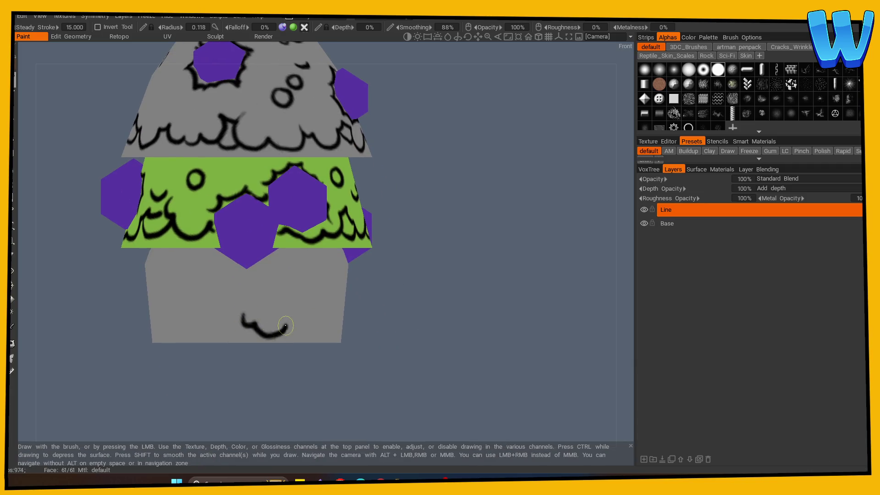
key(ctrl+z)
Enable X-axis symmetry and paint a mirrored wavy ink line and small mark on the lower cup
key(s)
click(263, 293)
drag(447, 307, 485, 306)
mouse_move(177, 320)
mouse_down()
mouse_move(254, 319)
mouse_move(267, 307)
mouse_move(303, 333)
mouse_up()
mouse_move(414, 342)
mouse_down()
mouse_move(42, 352)
mouse_move(321, 344)
mouse_move(271, 344)
mouse_move(243, 298)
mouse_up()
mouse_move(390, 367)
mouse_down()
mouse_move(464, 371)
mouse_move(222, 385)
mouse_up()
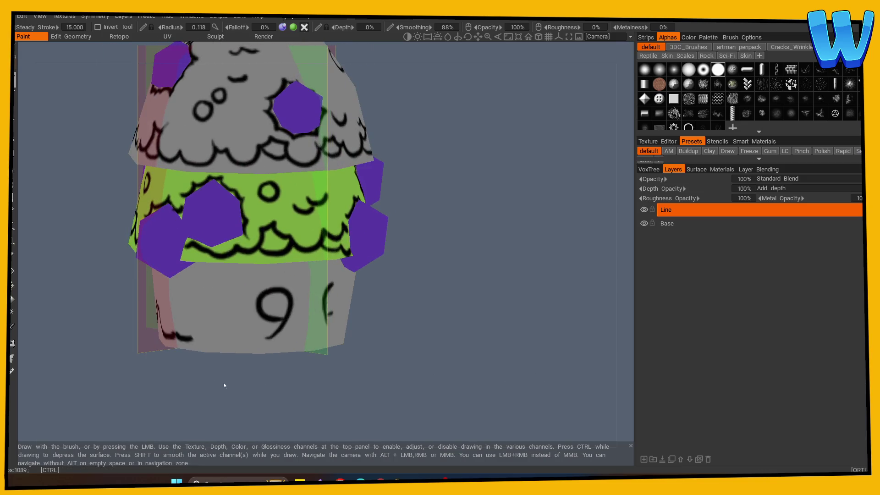
Turn off mirror symmetry and trim the end of the ink stroke
key(s)
click(256, 350)
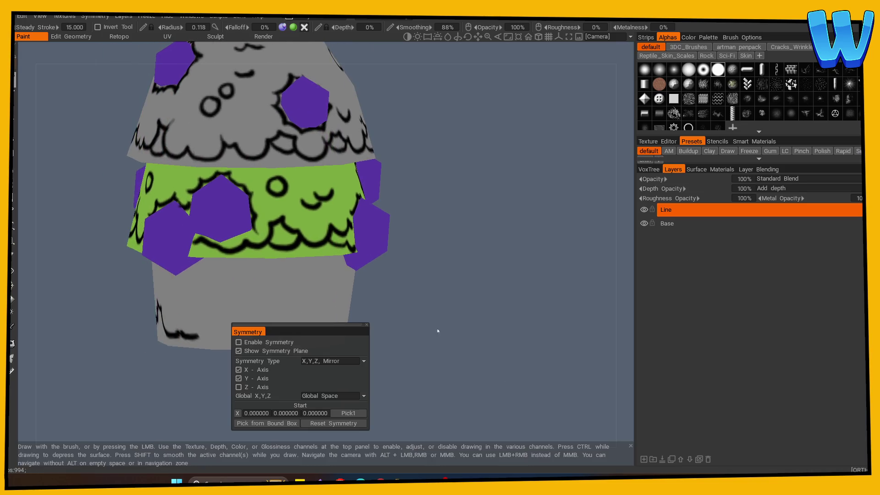
drag(436, 330, 416, 324)
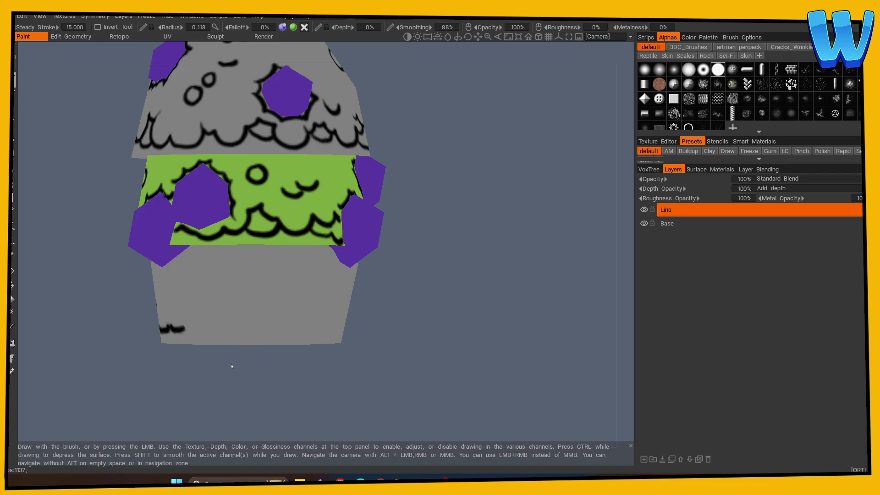
mouse_move(232, 368)
mouse_down()
mouse_move(278, 369)
mouse_move(265, 340)
mouse_move(241, 324)
mouse_move(257, 304)
mouse_move(305, 324)
mouse_move(310, 315)
mouse_up()
key(e)
key(b)
Extend the scalloped bottom ink line rightward and add curved strokes near the cup bottom
mouse_move(419, 339)
mouse_down()
mouse_move(226, 315)
mouse_move(217, 301)
mouse_move(266, 308)
mouse_move(301, 290)
mouse_up()
drag(376, 339, 391, 353)
drag(215, 342, 239, 333)
drag(383, 357, 244, 324)
mouse_move(281, 368)
mouse_down()
mouse_move(497, 382)
mouse_move(440, 378)
mouse_up()
mouse_move(196, 306)
mouse_down()
mouse_move(217, 335)
mouse_move(247, 315)
mouse_move(259, 321)
mouse_move(239, 326)
mouse_move(269, 324)
mouse_move(334, 359)
mouse_move(104, 316)
mouse_up()
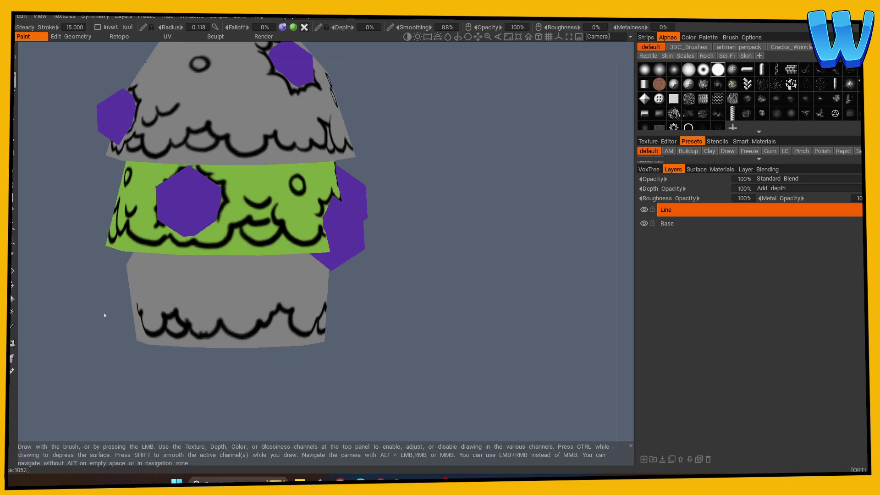
Continue the wavy scalloped ink lines along the lower cup from two sides
click(13, 255)
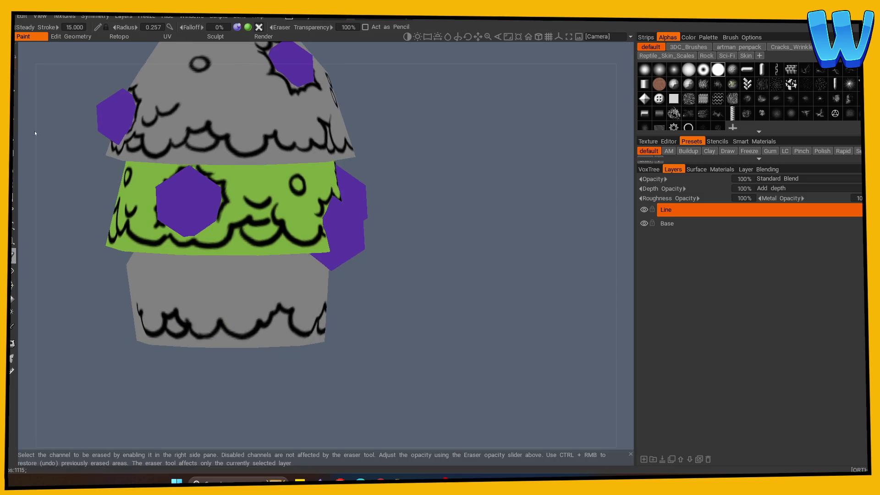
click(14, 80)
mouse_move(274, 373)
mouse_down()
mouse_move(255, 379)
mouse_move(295, 352)
mouse_up()
mouse_move(224, 312)
mouse_down()
mouse_move(266, 339)
mouse_move(286, 323)
mouse_move(311, 350)
mouse_up()
mouse_move(196, 319)
mouse_down()
mouse_move(230, 321)
mouse_move(248, 300)
mouse_move(293, 313)
mouse_move(275, 323)
mouse_move(232, 315)
mouse_move(262, 315)
mouse_move(172, 328)
mouse_up()
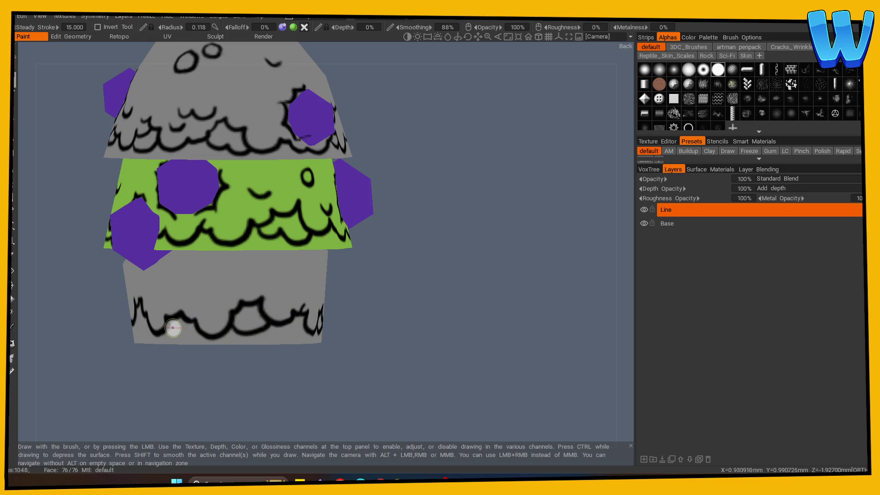
mouse_move(229, 362)
mouse_down()
mouse_move(244, 381)
mouse_move(239, 334)
mouse_move(257, 369)
mouse_up()
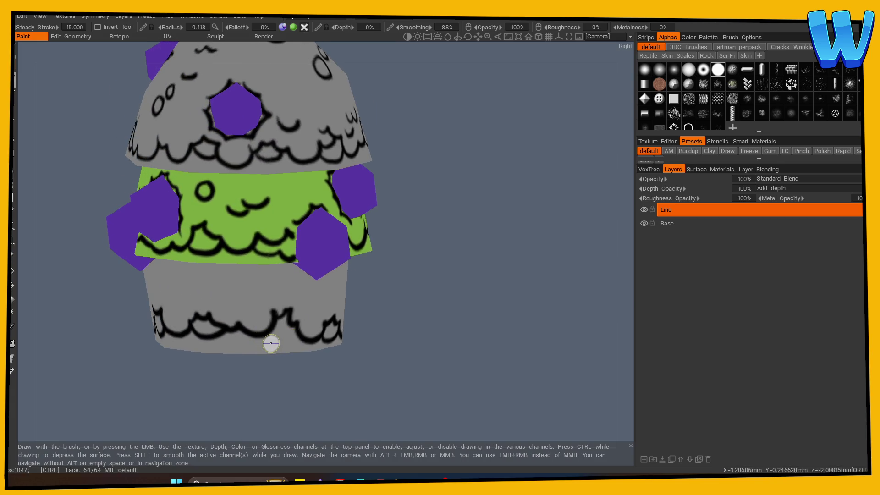
mouse_move(246, 372)
mouse_down()
mouse_move(271, 380)
mouse_move(269, 324)
mouse_move(336, 377)
mouse_move(306, 376)
mouse_up()
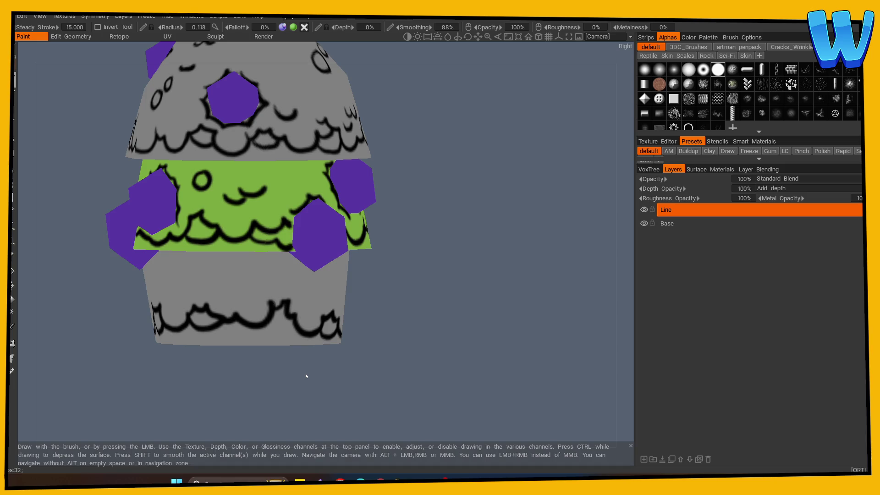
mouse_move(306, 376)
mouse_down()
mouse_move(309, 419)
mouse_move(245, 407)
mouse_move(232, 334)
mouse_up()
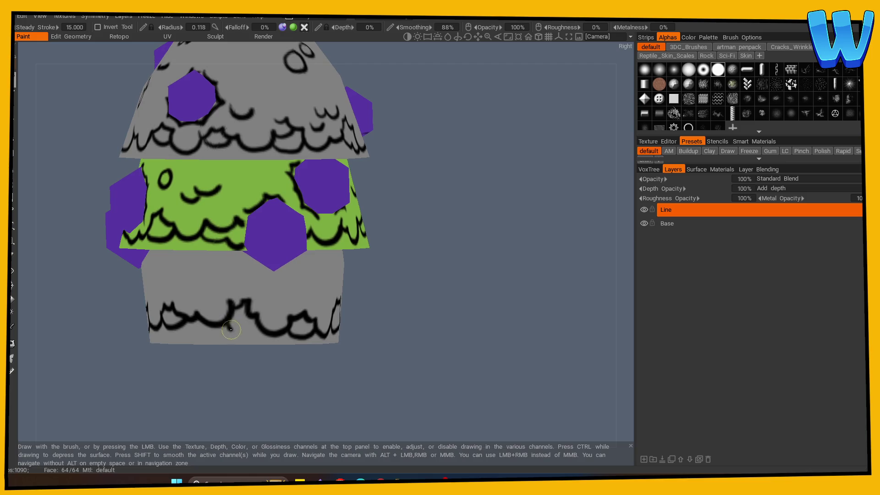
mouse_move(225, 315)
mouse_down()
mouse_move(236, 329)
mouse_move(254, 324)
mouse_up()
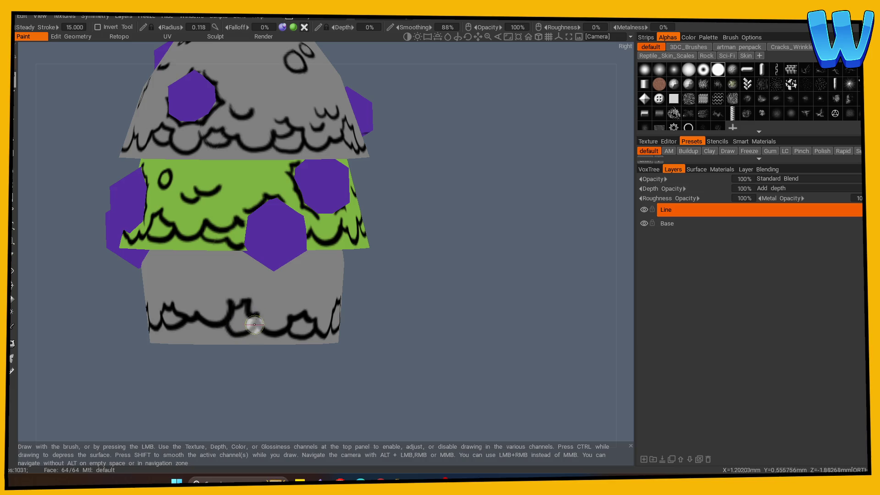
Orbit around the inked lower cup and zoom out to review it
mouse_move(311, 362)
mouse_down()
mouse_move(344, 389)
mouse_move(321, 366)
mouse_move(331, 386)
mouse_move(312, 387)
mouse_move(373, 386)
mouse_move(349, 388)
mouse_up()
mouse_move(225, 394)
mouse_down()
mouse_move(244, 395)
mouse_move(244, 387)
mouse_up()
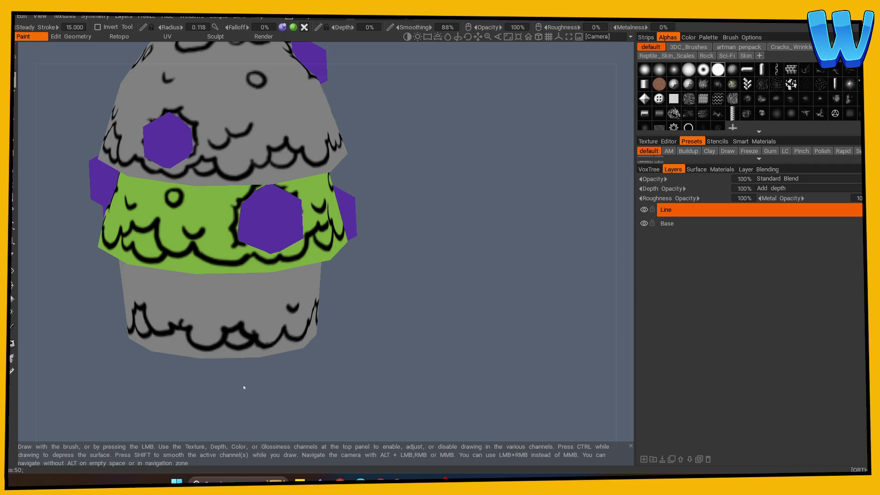
drag(255, 406, 265, 318)
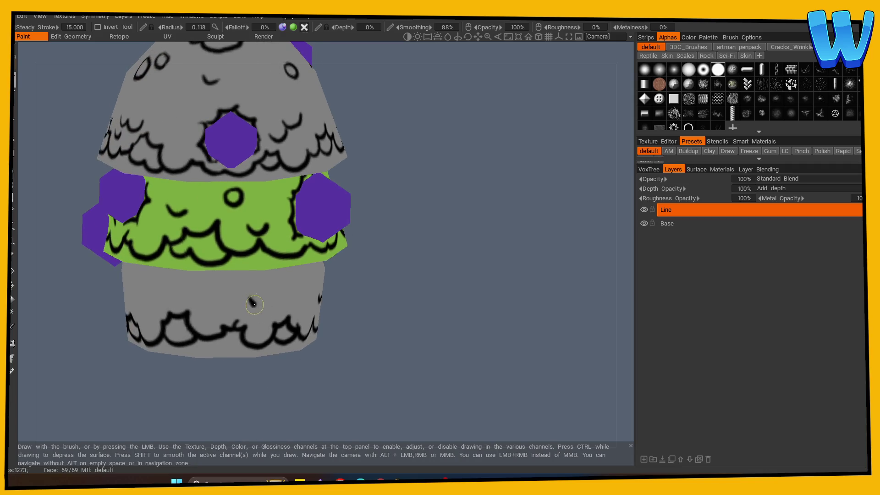
drag(298, 375, 419, 341)
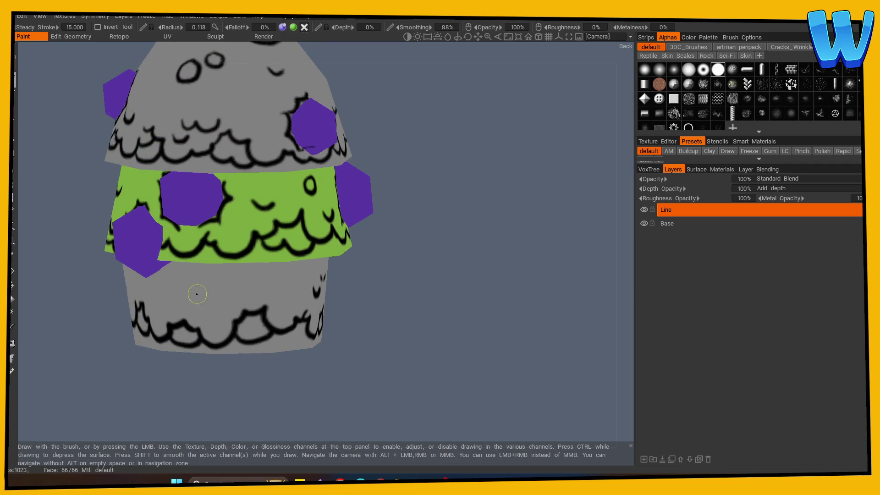
mouse_move(235, 349)
mouse_down()
mouse_move(270, 300)
mouse_move(279, 316)
mouse_up()
drag(290, 384, 323, 368)
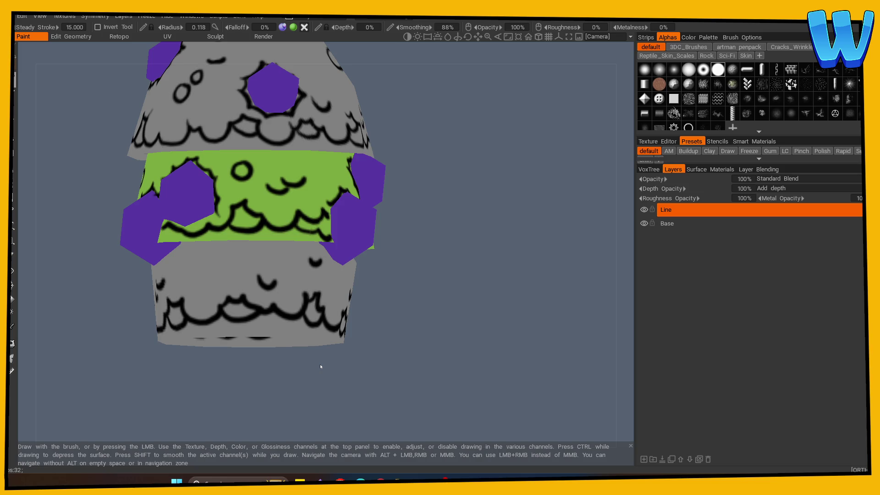
mouse_move(320, 367)
mouse_down()
mouse_move(367, 408)
mouse_move(459, 354)
mouse_up()
scroll(290, 349, down, 3)
scroll(291, 349, down, 2)
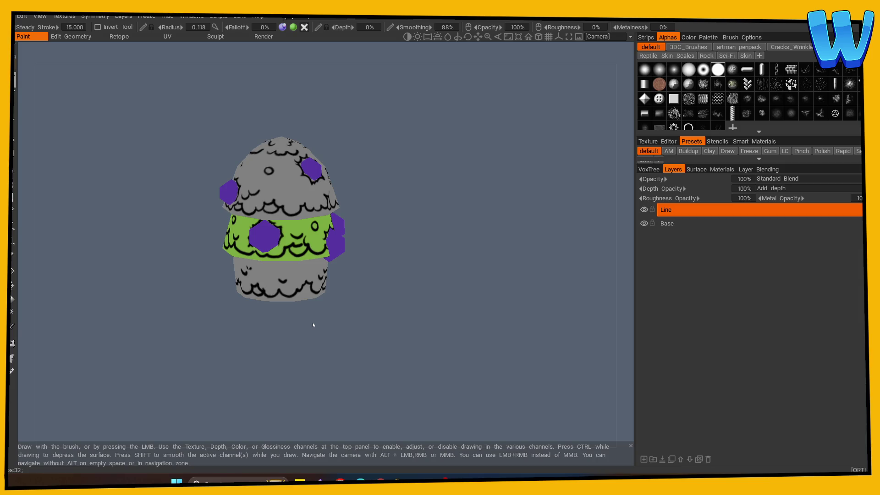
Draw a small curved ink mark on the lower cup
mouse_move(312, 322)
mouse_down()
mouse_move(413, 258)
mouse_move(385, 267)
mouse_up()
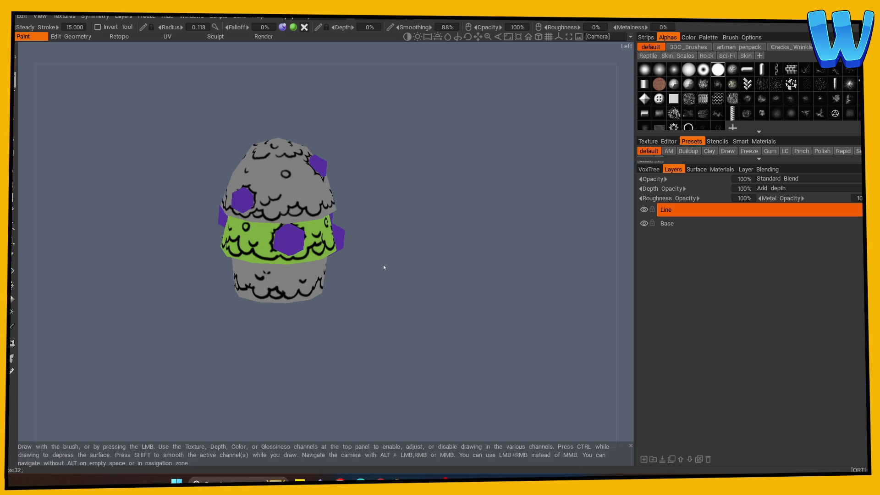
scroll(504, 303, up, 2)
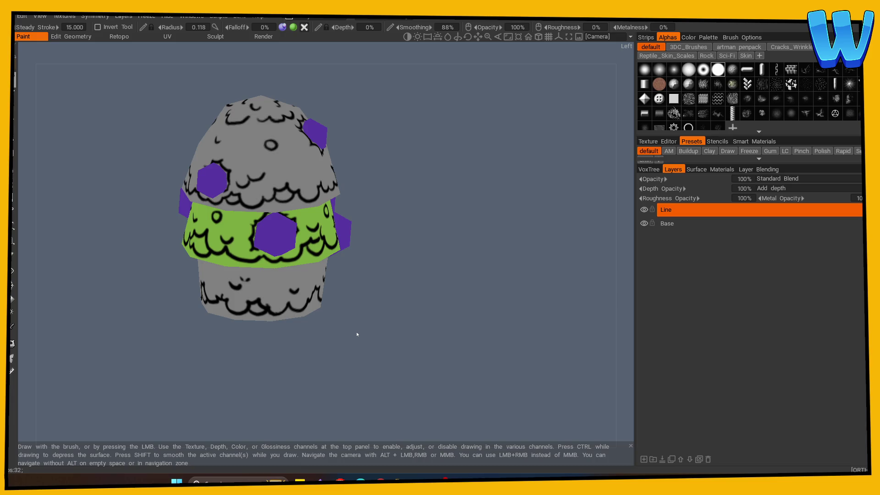
mouse_move(215, 365)
mouse_down()
mouse_move(422, 381)
mouse_move(379, 352)
mouse_up()
scroll(321, 321, up, 3)
mouse_move(232, 295)
mouse_down()
mouse_move(383, 377)
mouse_move(196, 305)
mouse_move(260, 288)
mouse_move(238, 286)
mouse_move(275, 306)
mouse_up()
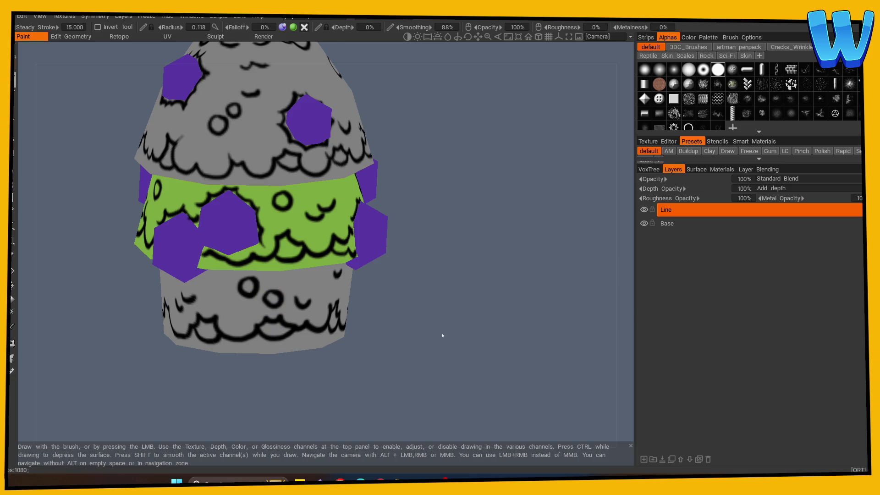
Make the Base layer the active painting layer
scroll(442, 334, down, 5)
scroll(445, 349, up, 5)
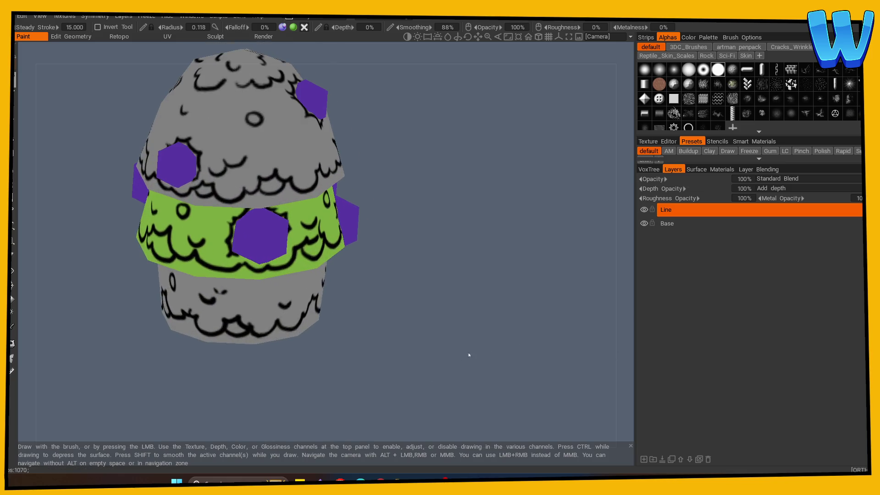
click(643, 226)
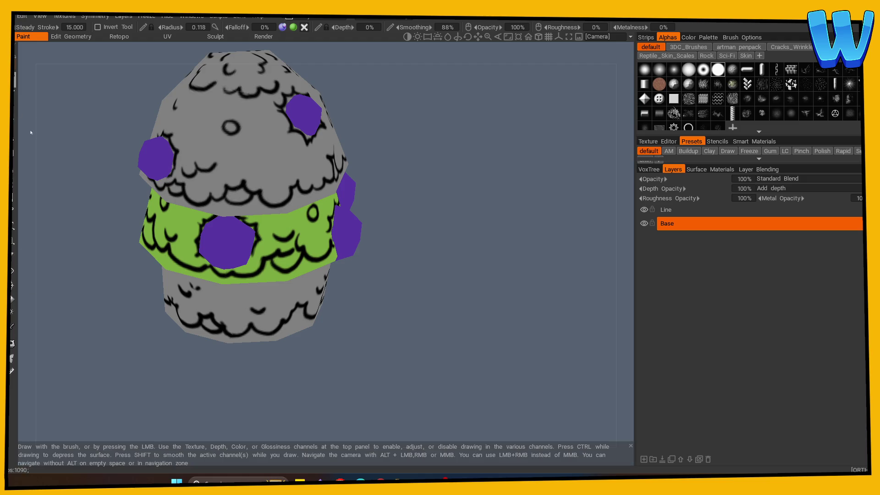
Pick a bright orange and fill the cupcake's top dome with it
click(11, 371)
click(335, 238)
click(395, 230)
mouse_move(393, 228)
mouse_down()
mouse_move(383, 277)
mouse_move(391, 249)
mouse_move(384, 266)
mouse_up()
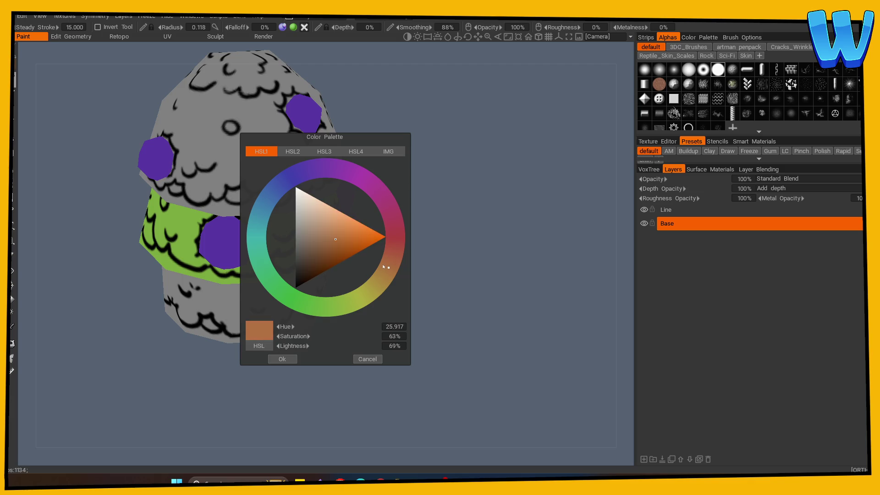
click(346, 238)
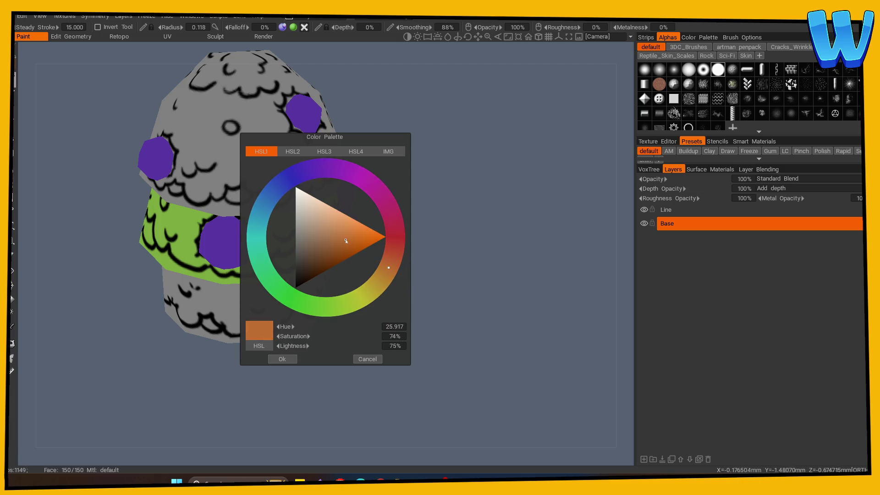
click(282, 359)
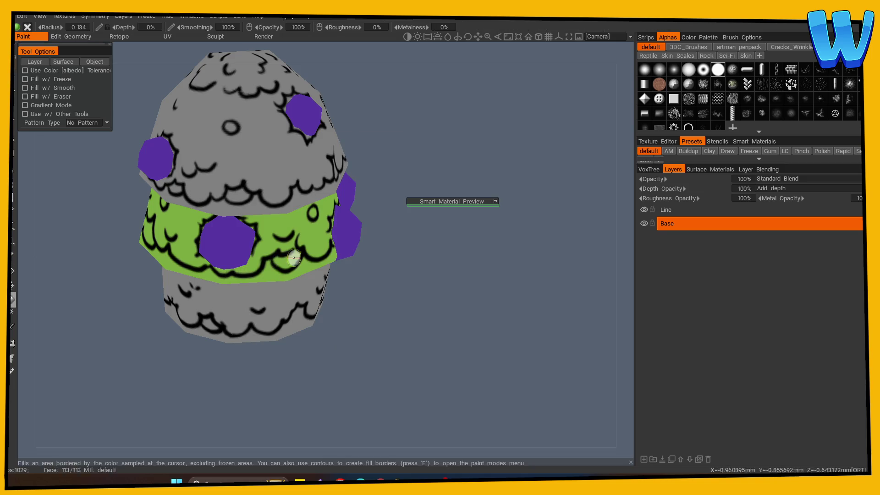
click(275, 183)
Choose a muted magenta: hue 304, saturation 44%, lightness 66%
scroll(112, 337, down, 5)
mouse_move(112, 336)
mouse_down()
mouse_move(350, 367)
mouse_move(418, 328)
mouse_up()
scroll(373, 330, up, 5)
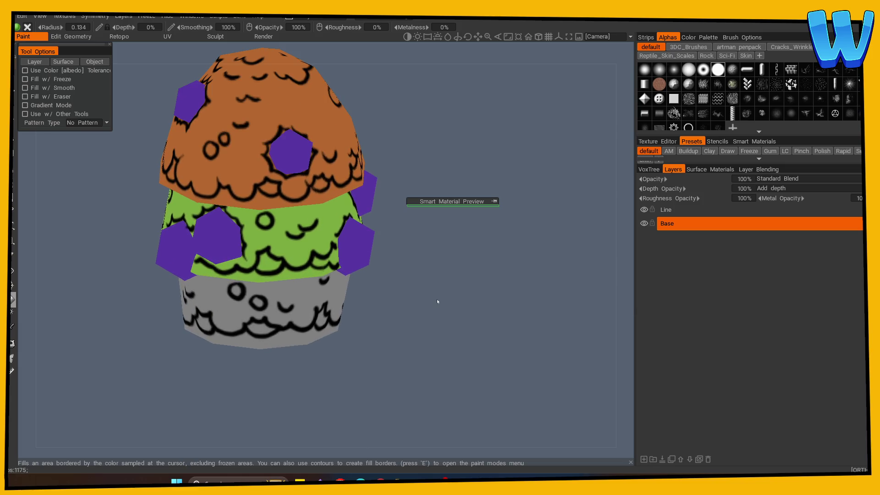
scroll(437, 298, down, 4)
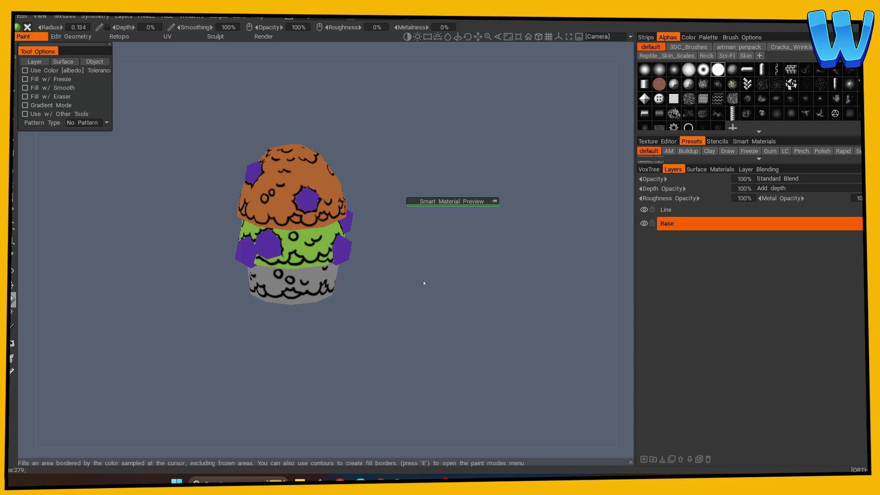
drag(395, 323, 376, 342)
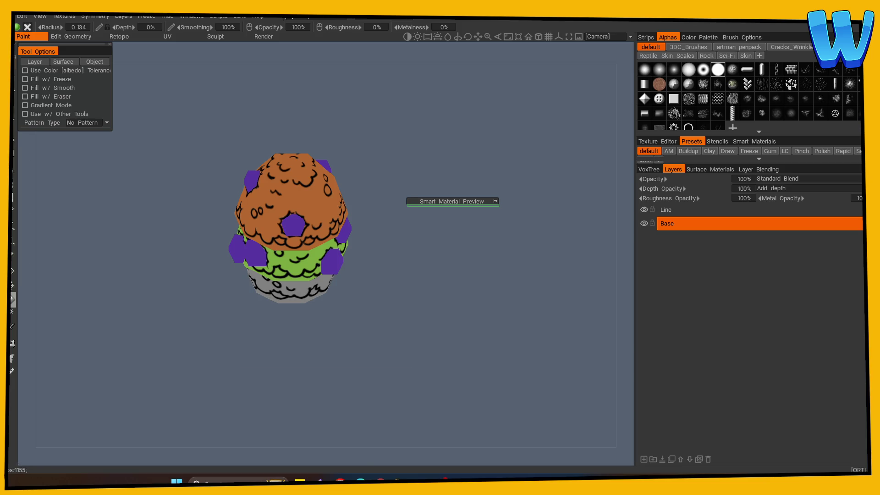
click(17, 27)
mouse_move(389, 267)
mouse_down()
mouse_move(401, 231)
mouse_move(366, 186)
mouse_up()
drag(304, 337, 292, 339)
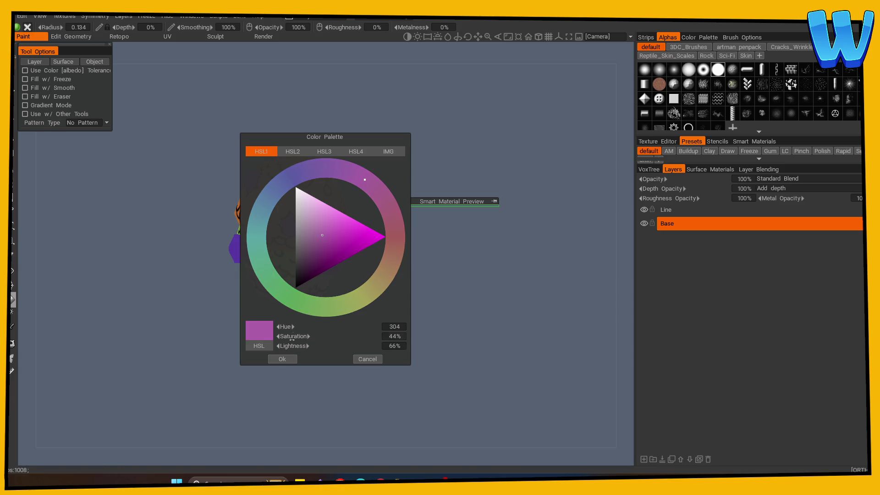
Fill the cupcake's top dome with the muted magenta
click(282, 359)
click(316, 188)
scroll(243, 336, down, 5)
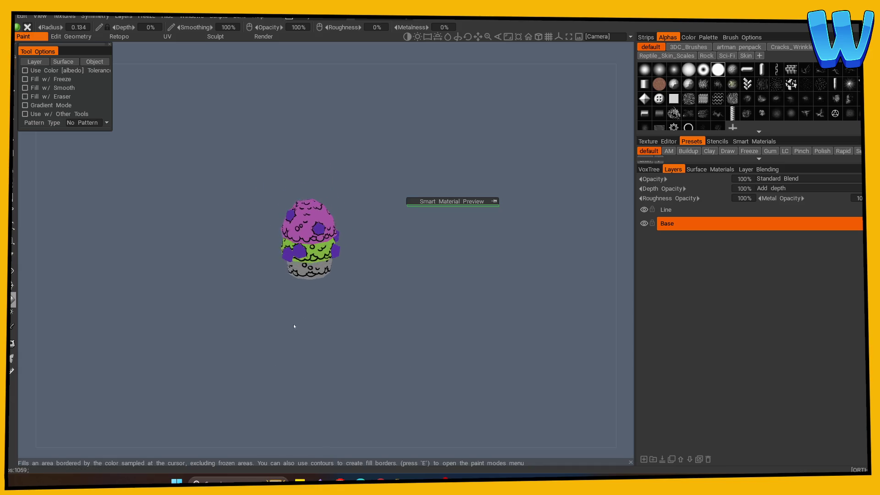
scroll(294, 326, up, 5)
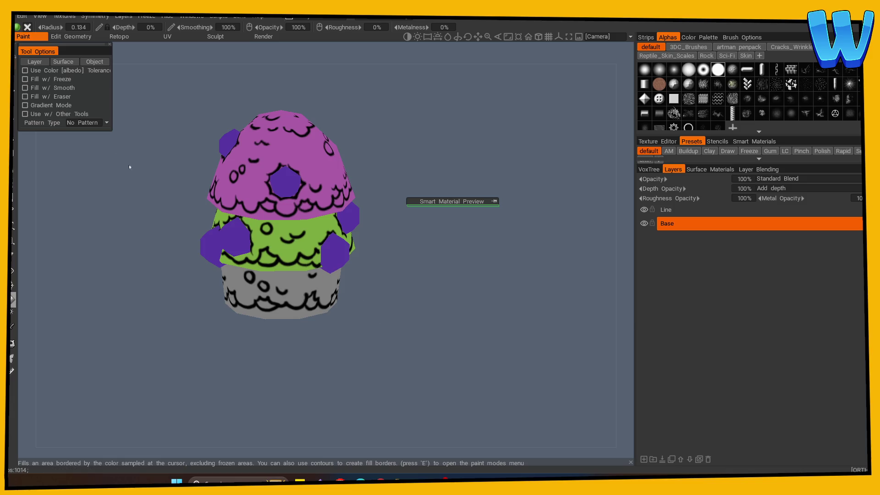
Fill the green middle band with a slightly deeper purple
click(12, 301)
click(326, 240)
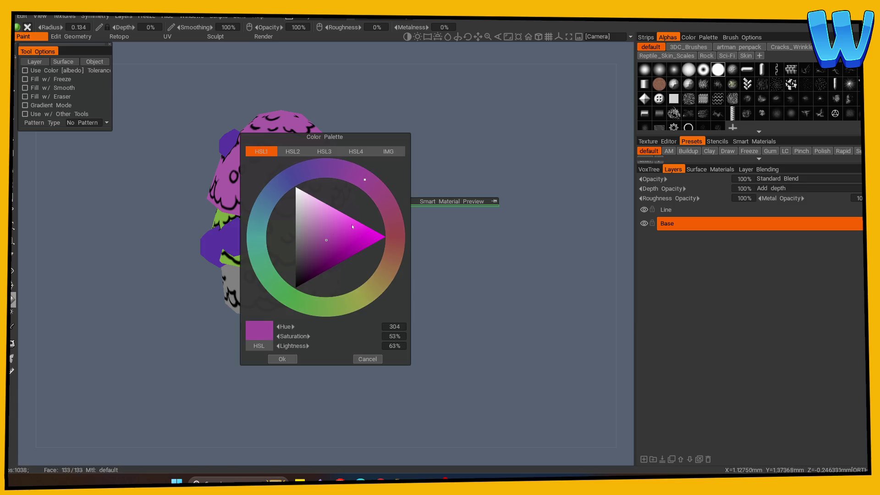
click(282, 359)
click(303, 257)
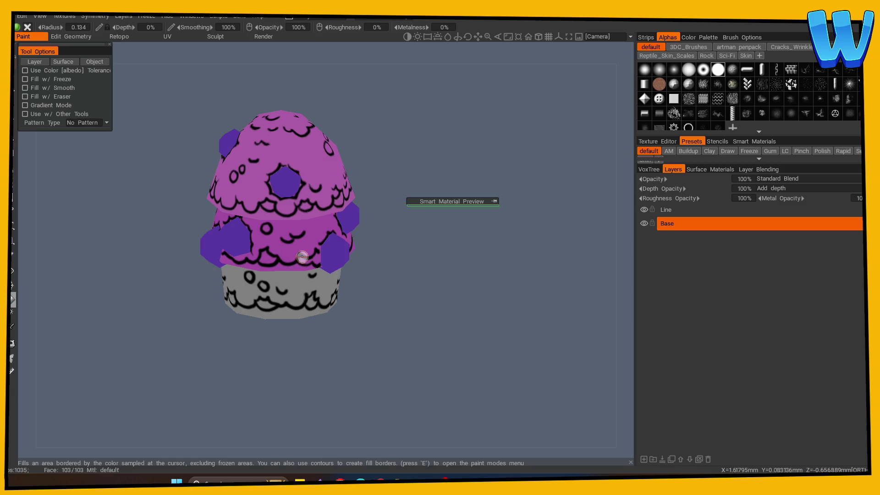
drag(397, 245, 407, 250)
Shift the hue toward purple (293), darken it slightly, and fill the grey base
click(13, 300)
click(300, 176)
click(284, 358)
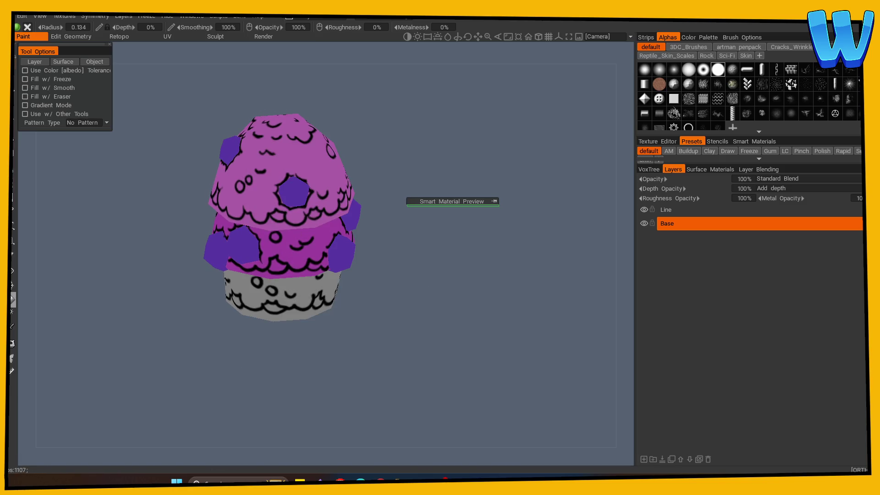
click(13, 300)
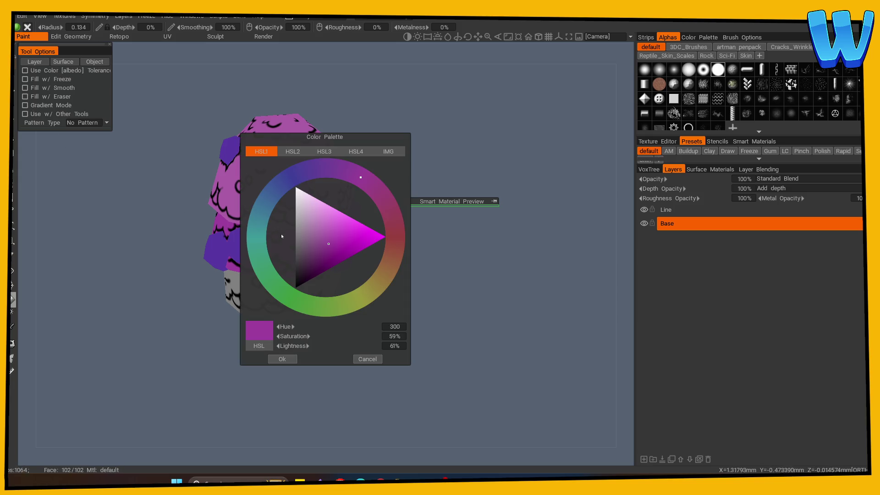
drag(360, 178, 353, 174)
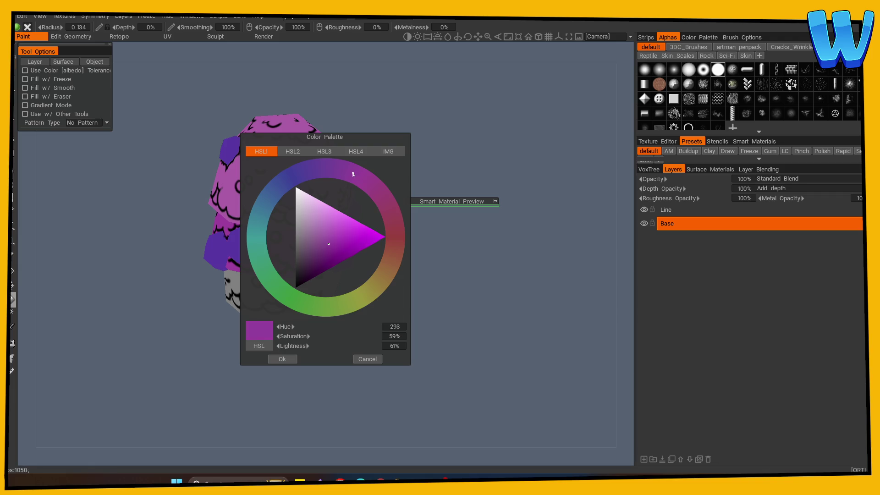
click(329, 249)
click(283, 359)
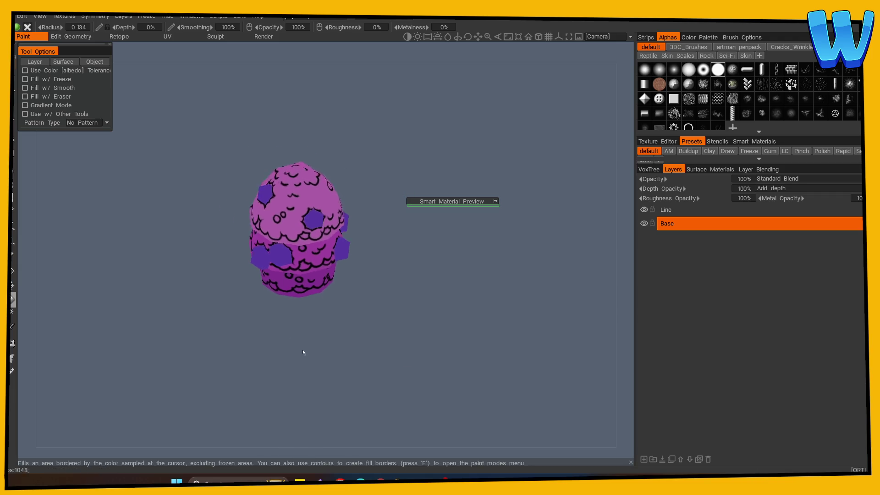
Sample the cupcake's pink from the surface and lighten it
click(12, 326)
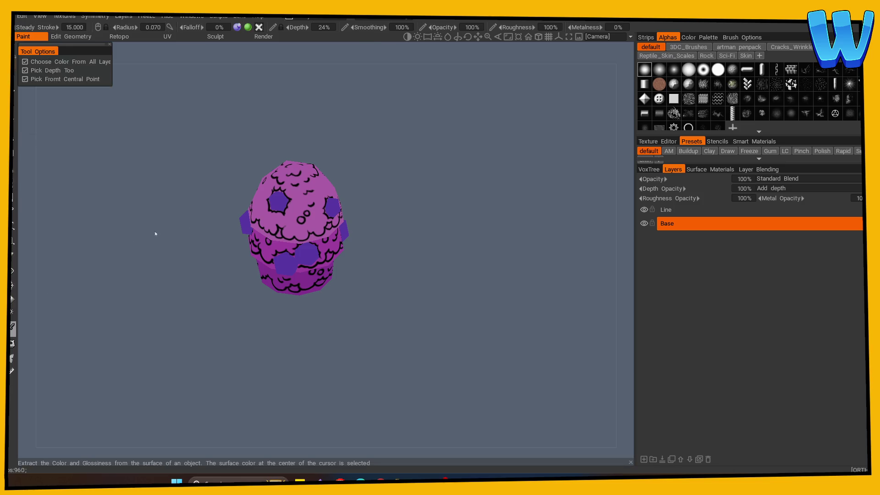
click(327, 227)
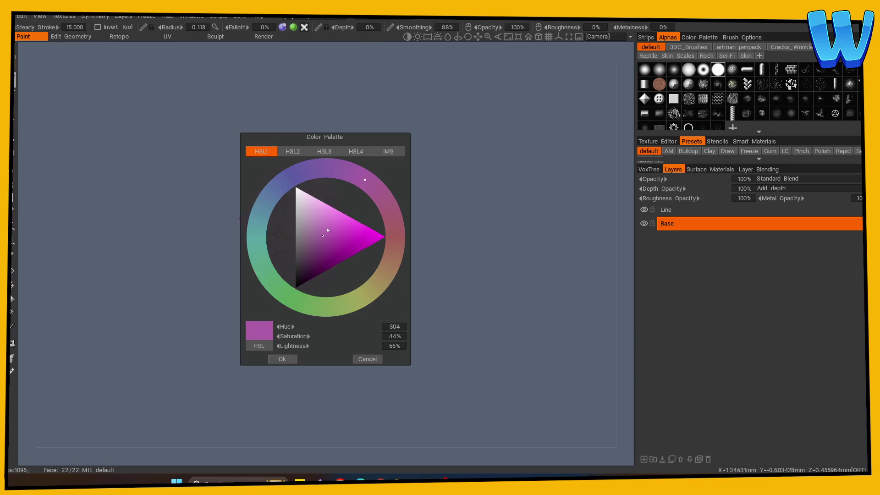
click(328, 227)
key(Return)
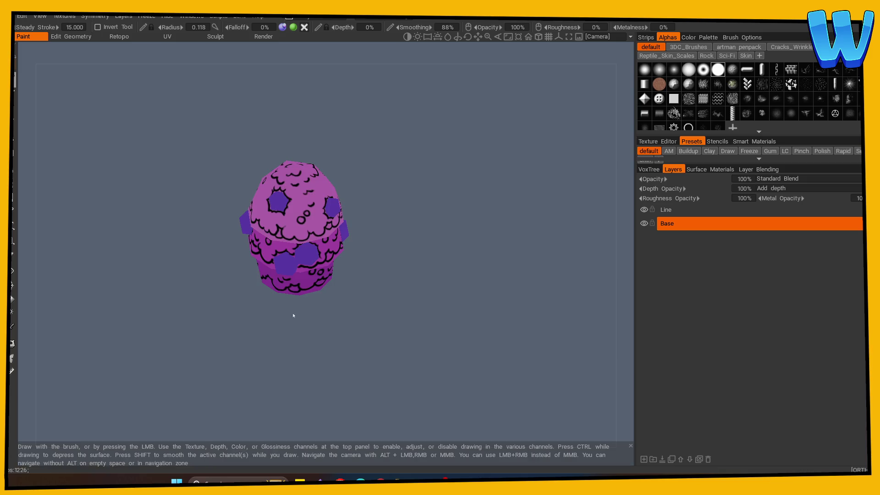
click(13, 300)
mouse_move(412, 242)
right_down()
mouse_move(172, 321)
mouse_move(390, 266)
right_up()
Confirm the lighter pink, then shift the paint hue to 299
key(v)
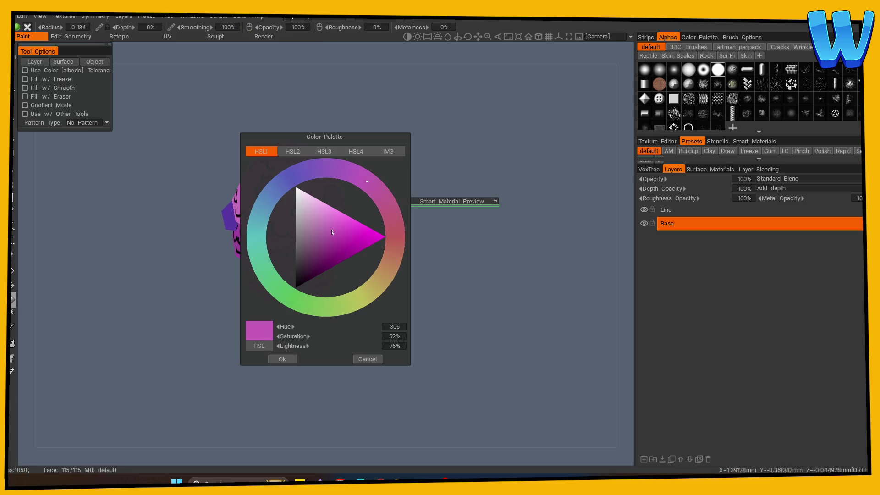
click(282, 359)
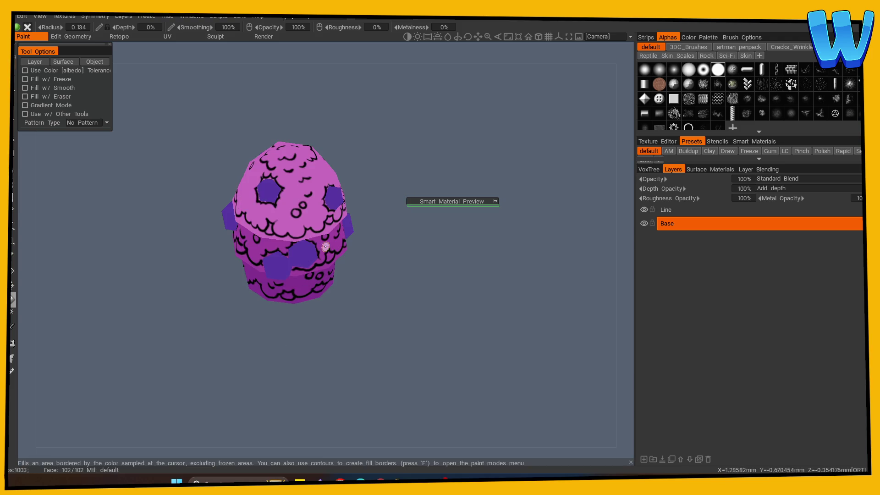
drag(390, 301, 257, 230)
key(v)
click(358, 179)
click(279, 359)
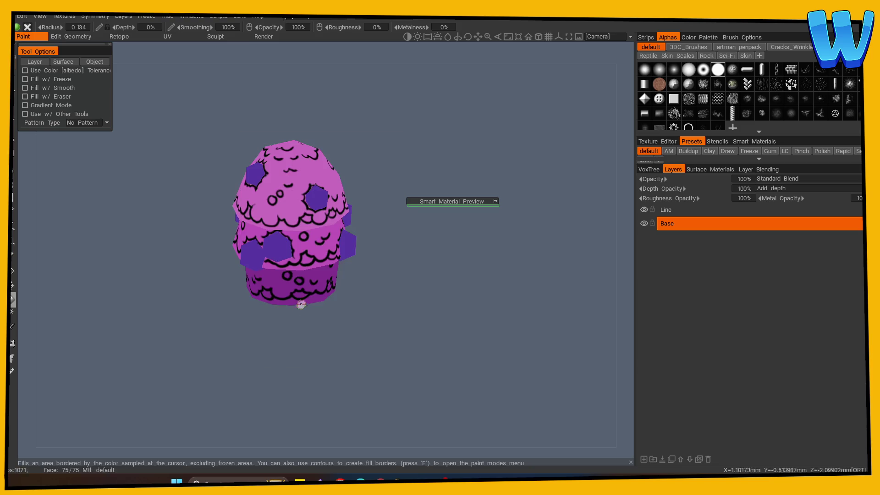
right_drag(398, 293, 216, 336)
scroll(455, 344, up, 5)
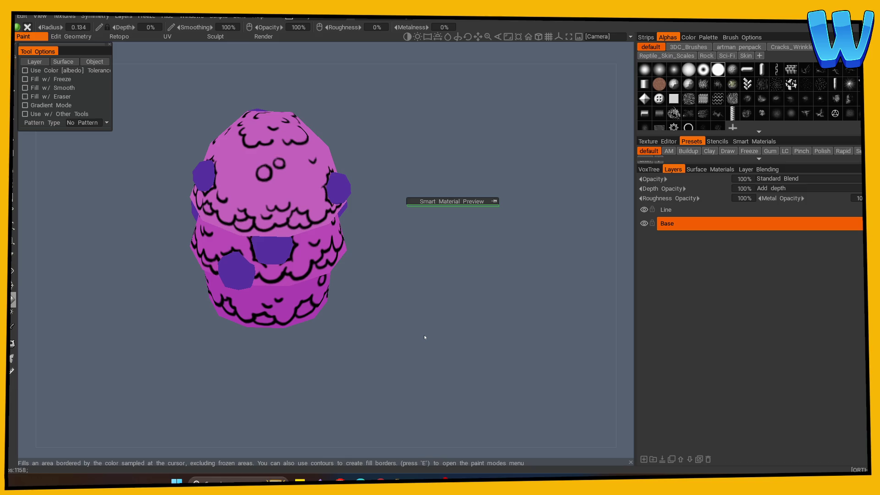
click(12, 327)
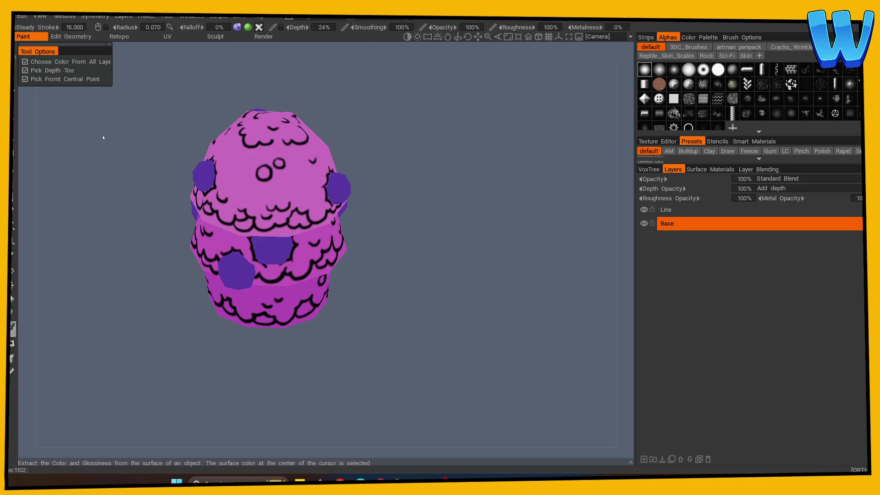
Drag the palette marker to make the paint colour a vivid bright magenta
click(13, 327)
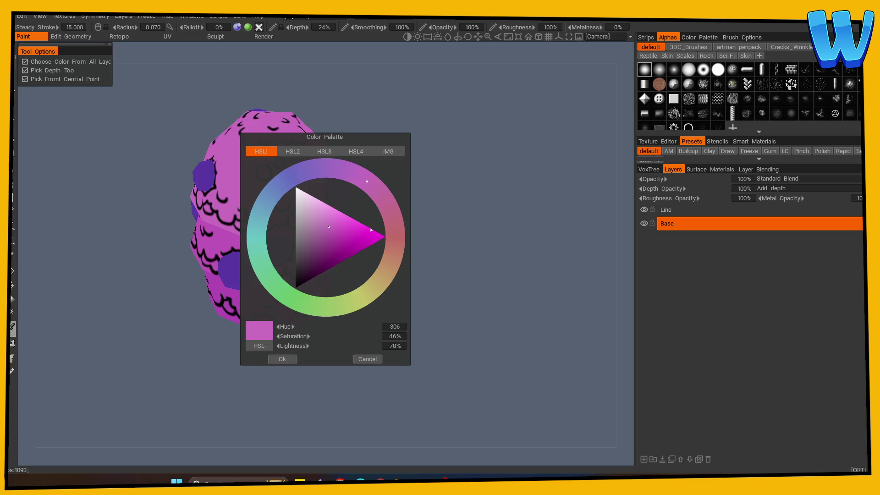
mouse_move(369, 238)
mouse_down()
mouse_move(386, 231)
mouse_move(384, 200)
mouse_up()
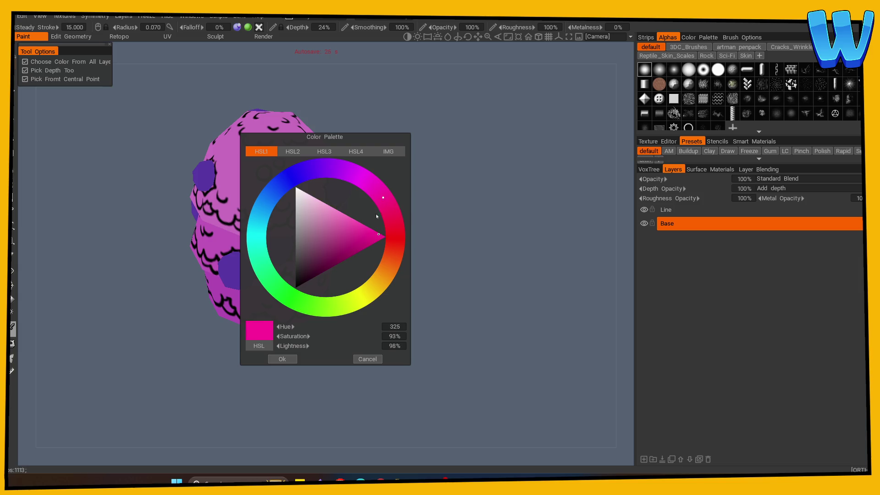
key(Return)
scroll(451, 281, down, 5)
scroll(344, 321, up, 6)
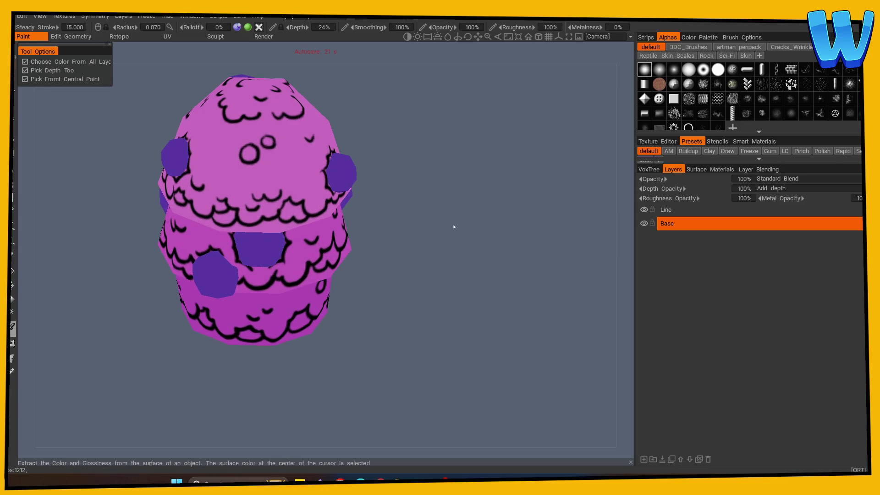
scroll(408, 220, down, 2)
Orbit and zoom around the cupcake, then sample its pink into the palette
mouse_move(365, 215)
mouse_down()
mouse_move(389, 199)
mouse_move(455, 203)
mouse_move(413, 236)
mouse_up()
mouse_move(410, 242)
right_down()
mouse_move(73, 332)
mouse_move(265, 304)
mouse_move(471, 298)
right_up()
mouse_move(471, 298)
mouse_down()
mouse_move(431, 287)
mouse_move(528, 291)
mouse_up()
mouse_move(528, 291)
right_down()
mouse_move(120, 326)
mouse_move(332, 316)
mouse_move(542, 275)
mouse_move(484, 274)
right_up()
middle_drag(484, 274, 375, 301)
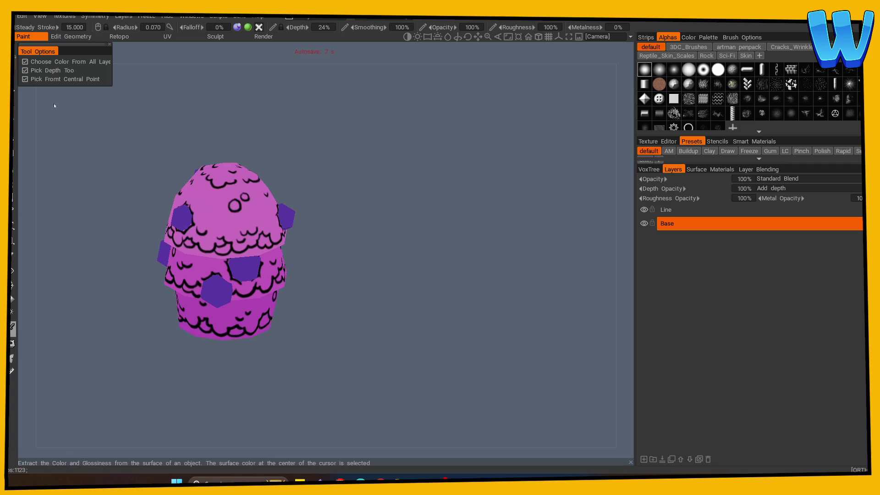
click(265, 199)
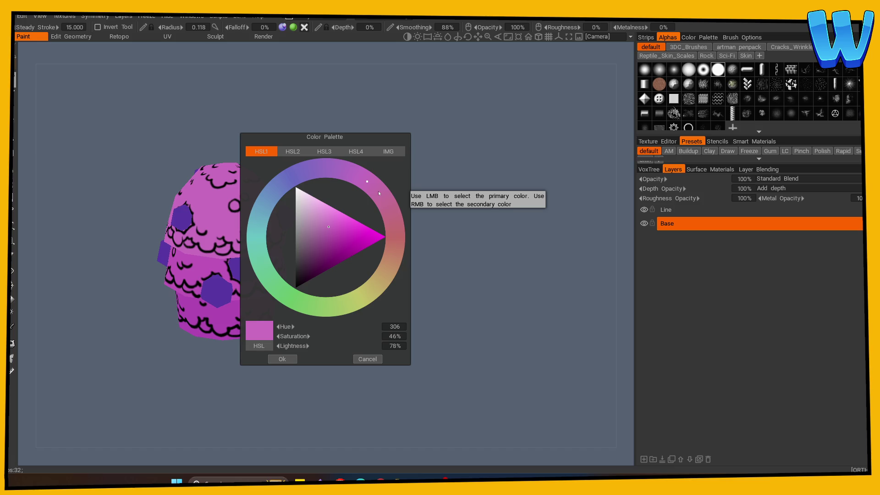
Shift the paint to a rosier pink (hue 339) for area filling
click(378, 191)
drag(384, 213, 388, 217)
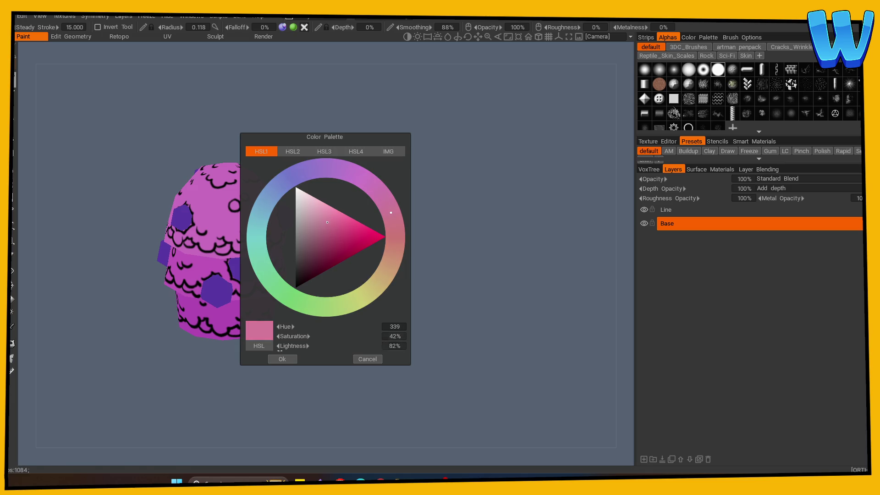
click(282, 359)
click(13, 300)
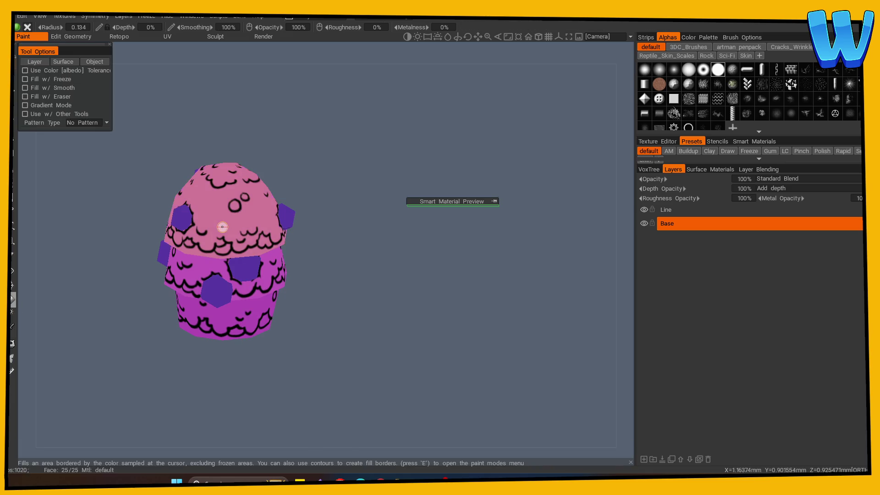
right_drag(455, 319, 197, 364)
mouse_move(196, 363)
mouse_down()
mouse_move(259, 401)
mouse_move(467, 397)
mouse_up()
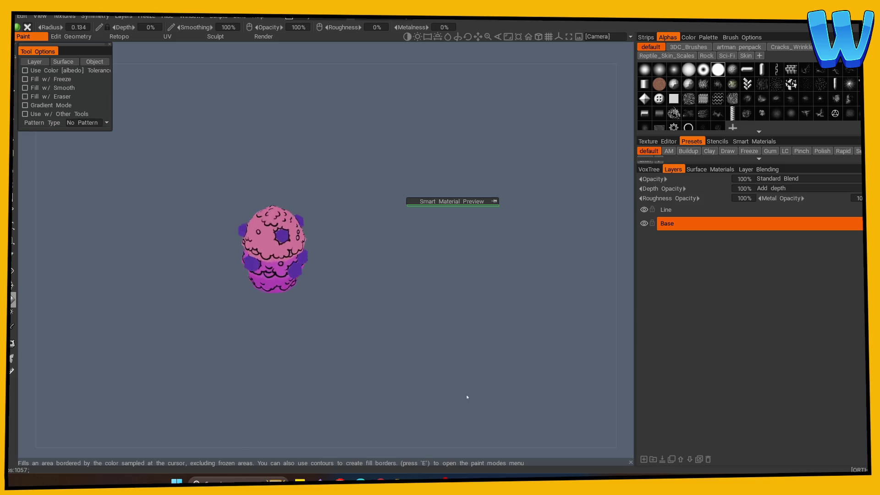
scroll(421, 355, up, 5)
Pick a slightly deeper, more saturated pink for the middle tier
key(c)
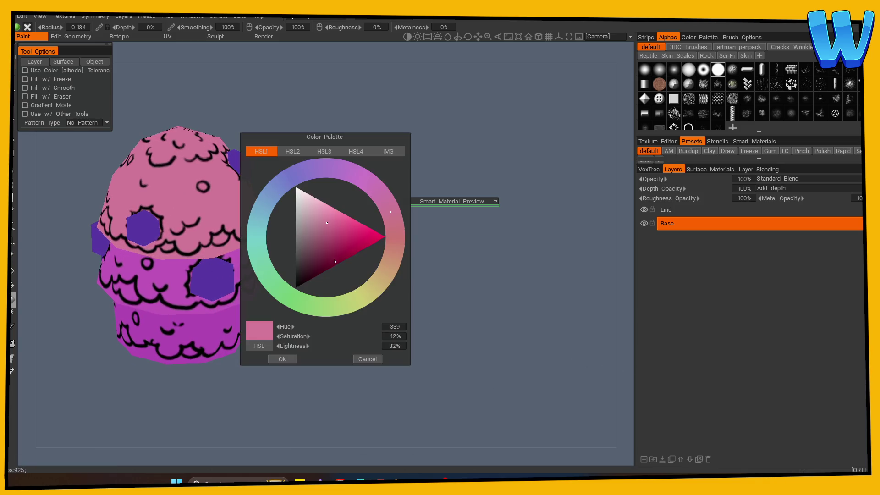
click(330, 233)
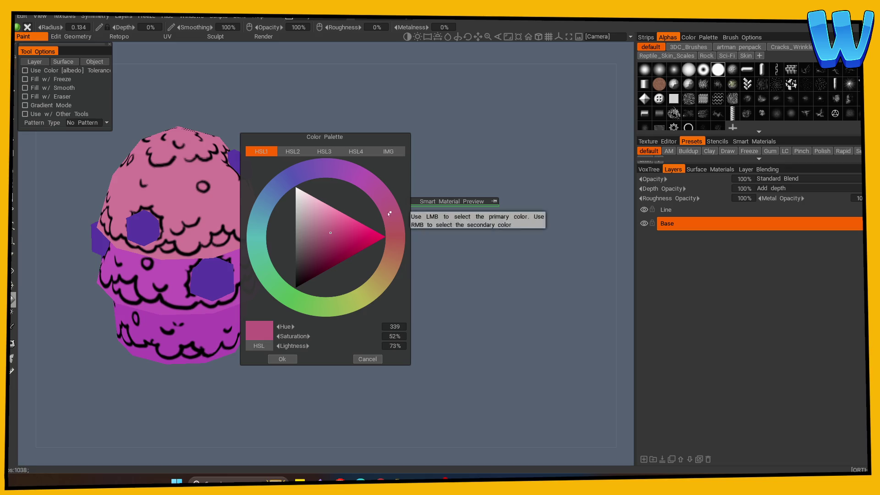
click(282, 359)
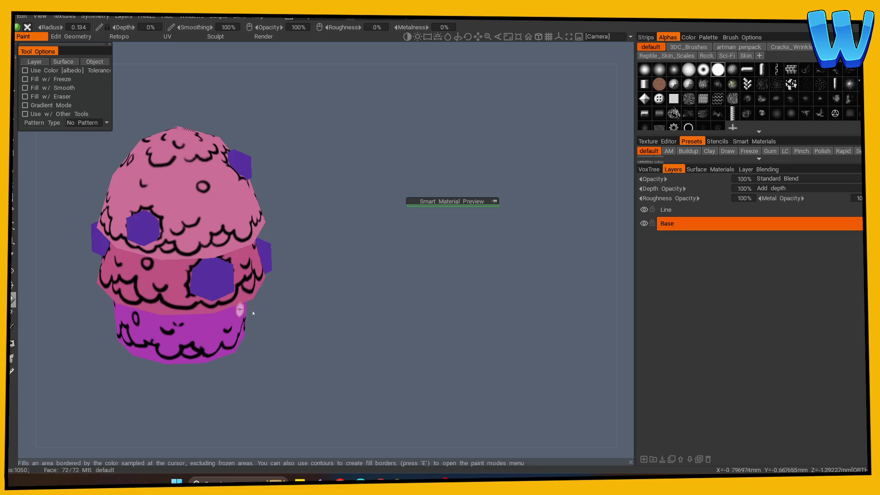
Choose a deeper pink for the base and turn the cupcake to a back view
scroll(169, 383, down, 5)
key(v)
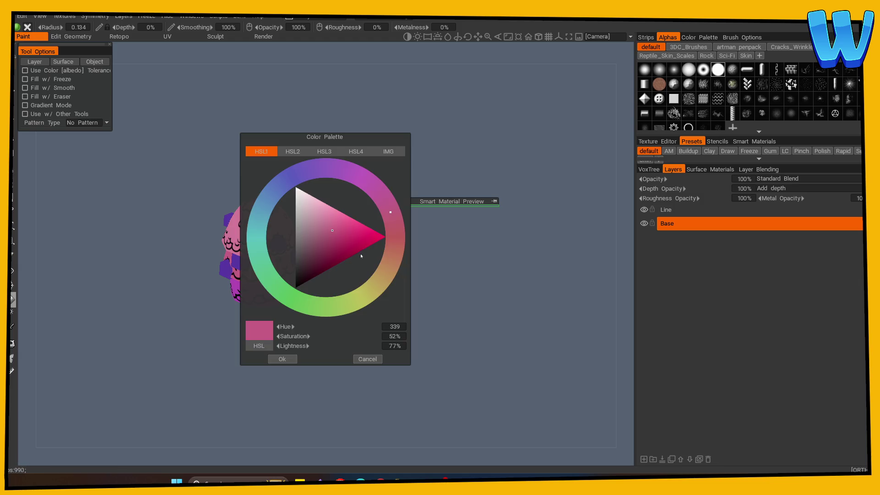
click(336, 237)
click(282, 359)
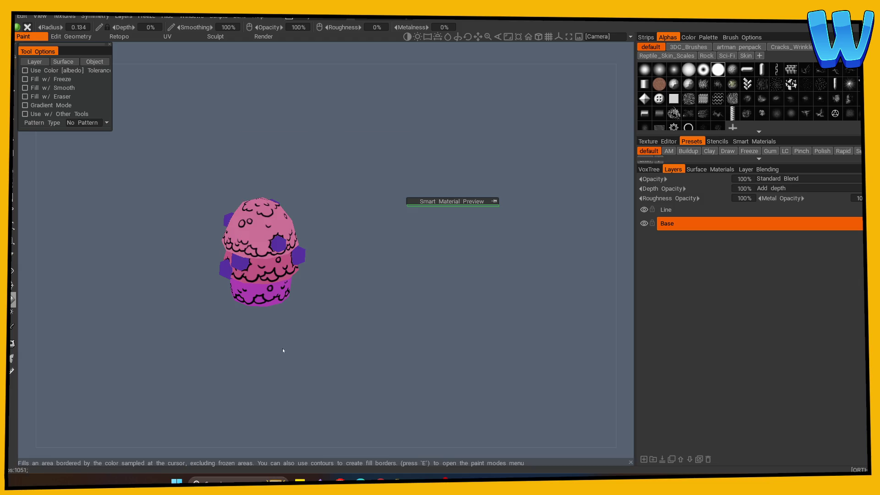
scroll(318, 310, down, 3)
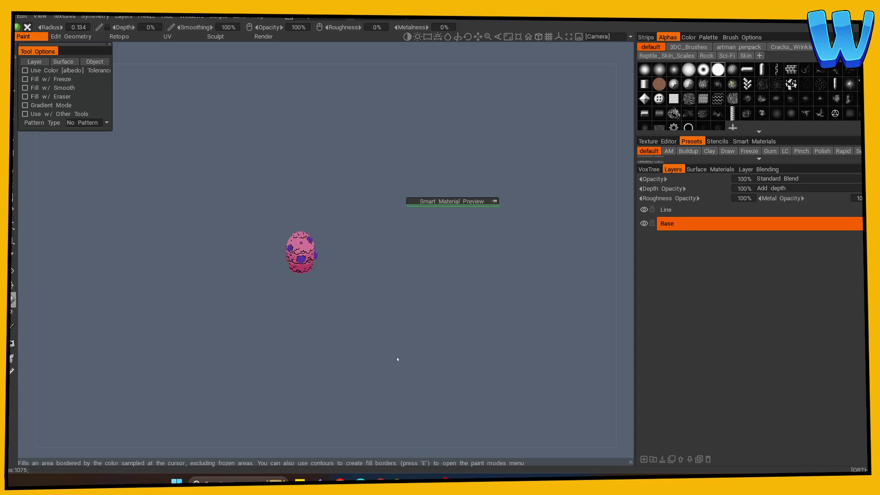
scroll(397, 359, up, 6)
mouse_move(459, 381)
mouse_down()
mouse_move(334, 374)
mouse_move(407, 360)
mouse_up()
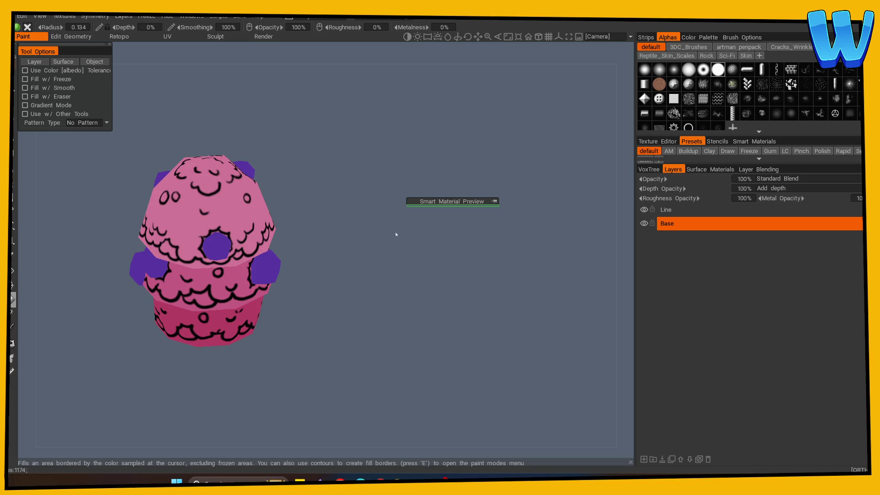
mouse_move(403, 330)
shift+mouse_down()
mouse_move(373, 328)
mouse_move(314, 348)
mouse_move(331, 323)
mouse_move(462, 355)
shift+mouse_up()
Erase stray outline along the dome-to-middle seam, restoring over-erased parts
key(e)
drag(440, 291, 331, 271)
mouse_move(270, 256)
mouse_down()
mouse_move(263, 255)
mouse_move(316, 253)
mouse_up()
mouse_move(445, 274)
mouse_down()
mouse_move(429, 275)
mouse_move(426, 293)
mouse_move(378, 276)
mouse_up()
scroll(442, 295, up, 3)
drag(149, 232, 200, 234)
mouse_move(200, 234)
ctrl+right_down()
mouse_move(157, 227)
mouse_move(236, 237)
mouse_move(271, 222)
mouse_move(298, 230)
ctrl+right_up()
mouse_move(348, 229)
mouse_down()
mouse_move(451, 266)
mouse_move(412, 261)
mouse_up()
mouse_move(286, 252)
ctrl+right_down()
mouse_move(298, 254)
mouse_move(179, 260)
mouse_move(148, 245)
mouse_move(140, 261)
mouse_move(119, 259)
mouse_move(108, 237)
mouse_move(109, 257)
mouse_move(161, 252)
mouse_move(153, 267)
ctrl+right_up()
mouse_move(412, 284)
mouse_down()
mouse_move(501, 288)
mouse_move(440, 279)
mouse_up()
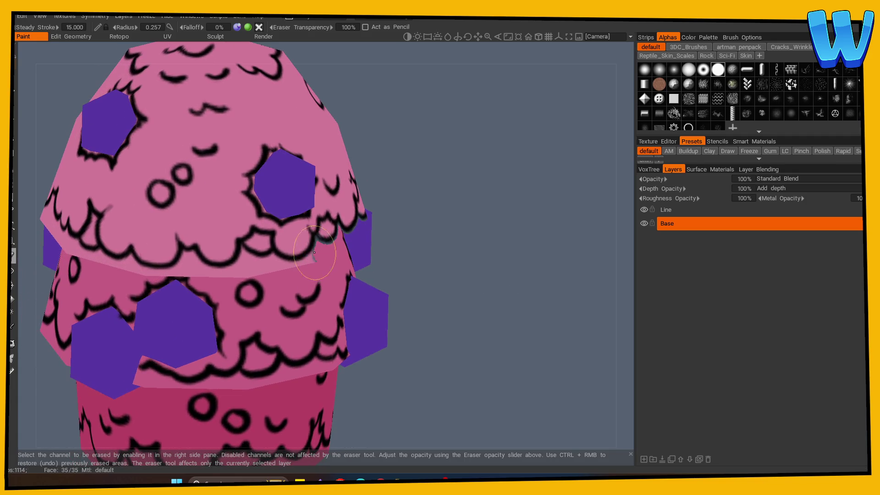
Touch up the seam outline and clear the grey streak between dome and middle tier
mouse_move(291, 264)
ctrl+right_down()
mouse_move(242, 248)
mouse_move(261, 273)
ctrl+right_up()
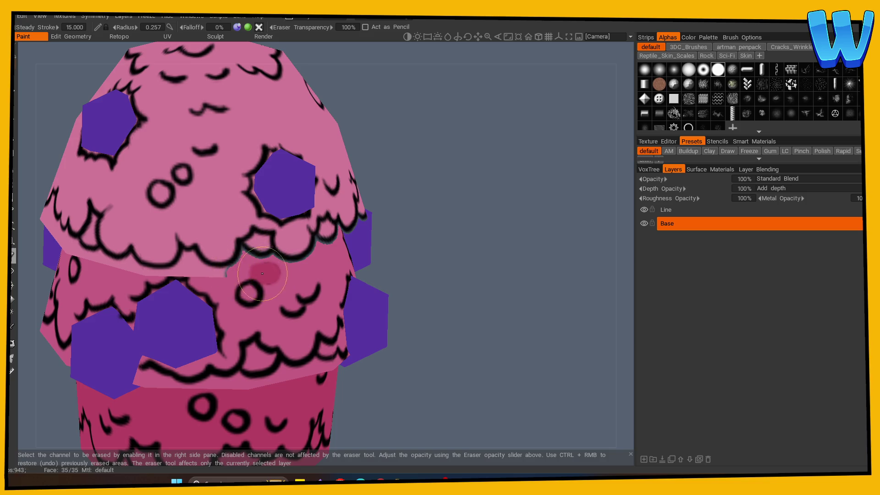
drag(369, 262, 403, 261)
ctrl+right_drag(225, 265, 302, 247)
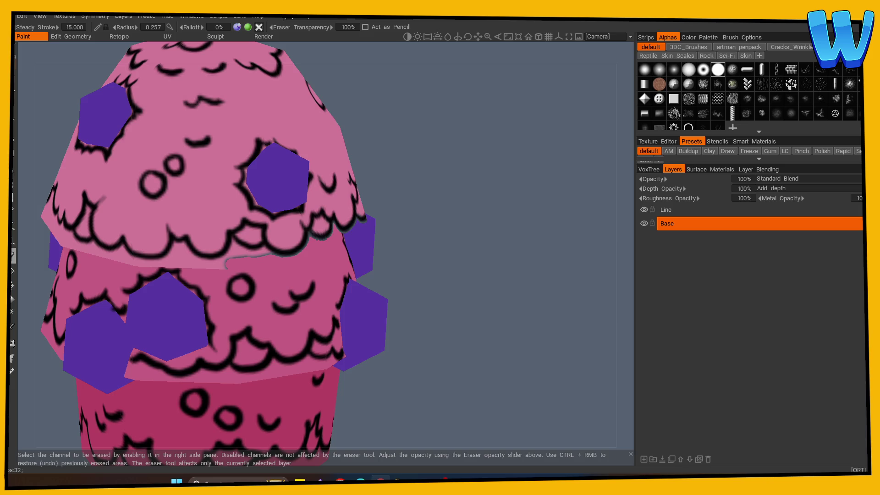
mouse_move(412, 251)
mouse_down()
mouse_move(482, 299)
mouse_move(331, 279)
mouse_up()
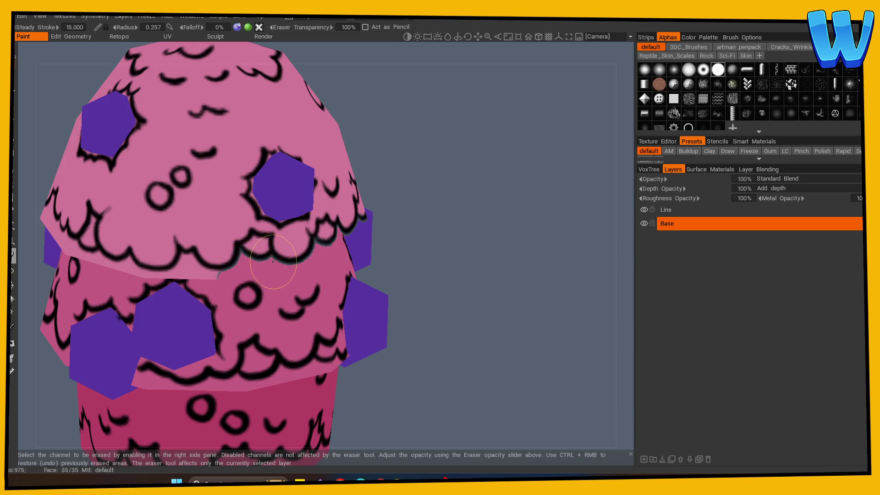
drag(431, 268, 484, 271)
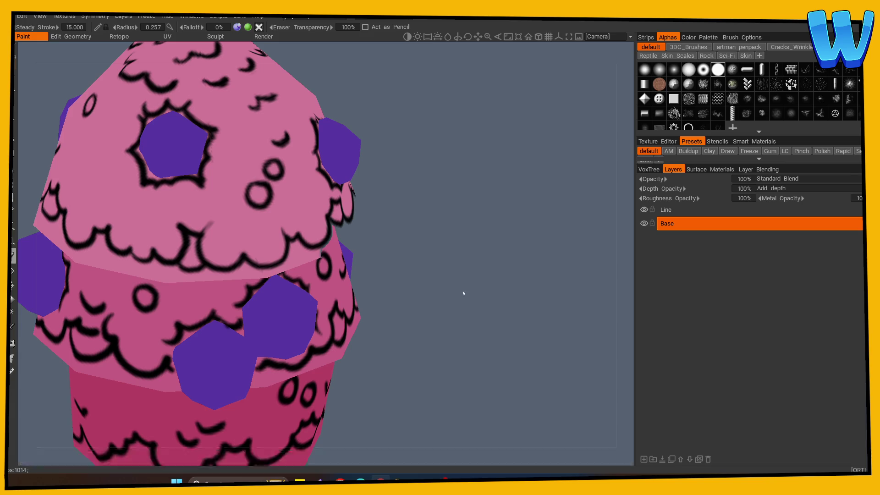
Erase the outline strokes and grey streaks along the top seam on the front
mouse_move(432, 291)
mouse_down()
mouse_move(265, 261)
mouse_move(238, 268)
mouse_move(275, 270)
mouse_move(239, 267)
mouse_move(221, 281)
mouse_move(145, 270)
mouse_move(198, 284)
mouse_move(471, 277)
mouse_up()
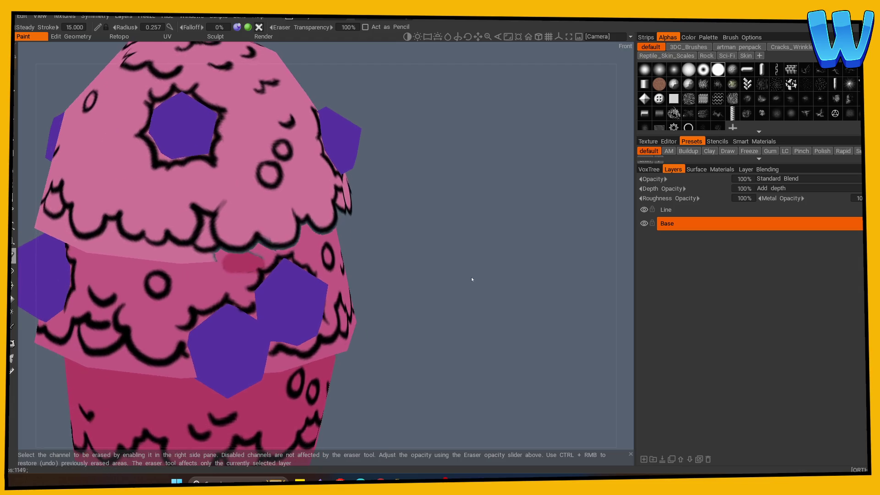
mouse_move(226, 259)
mouse_down()
mouse_move(257, 249)
mouse_move(421, 254)
mouse_move(413, 262)
mouse_up()
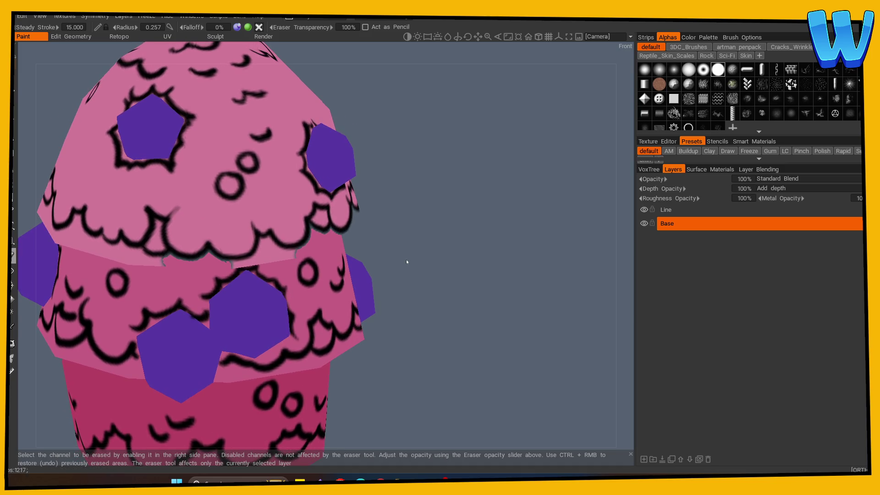
mouse_move(407, 262)
mouse_down()
mouse_move(442, 310)
mouse_move(379, 290)
mouse_up()
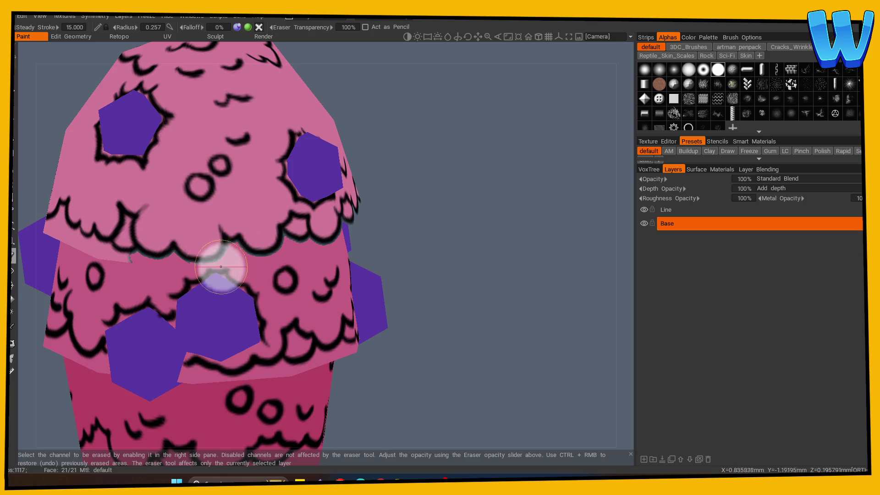
mouse_move(399, 275)
mouse_down()
mouse_move(504, 289)
mouse_move(477, 284)
mouse_up()
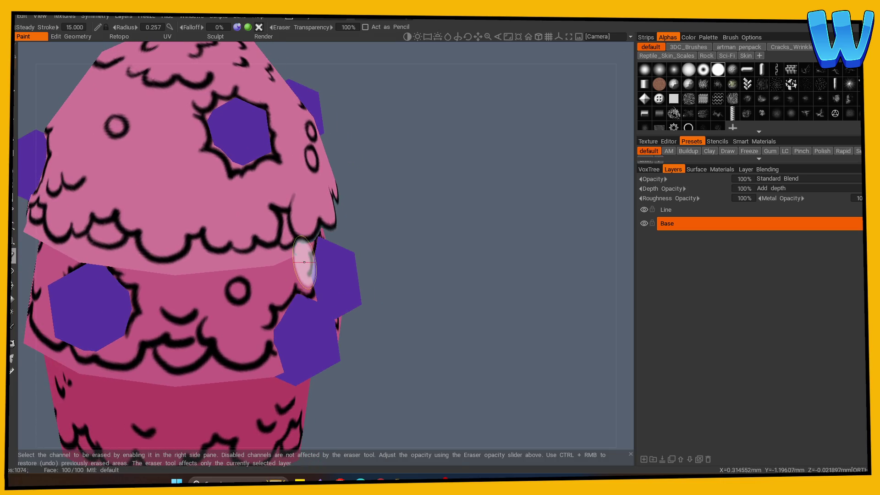
mouse_move(252, 261)
mouse_down()
mouse_move(280, 260)
mouse_move(262, 262)
mouse_up()
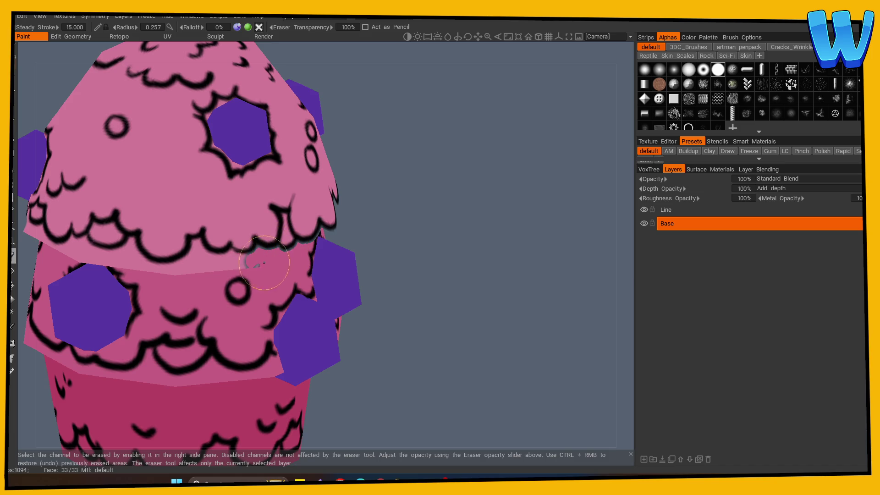
mouse_move(426, 278)
mouse_down()
mouse_move(311, 263)
mouse_move(298, 246)
mouse_up()
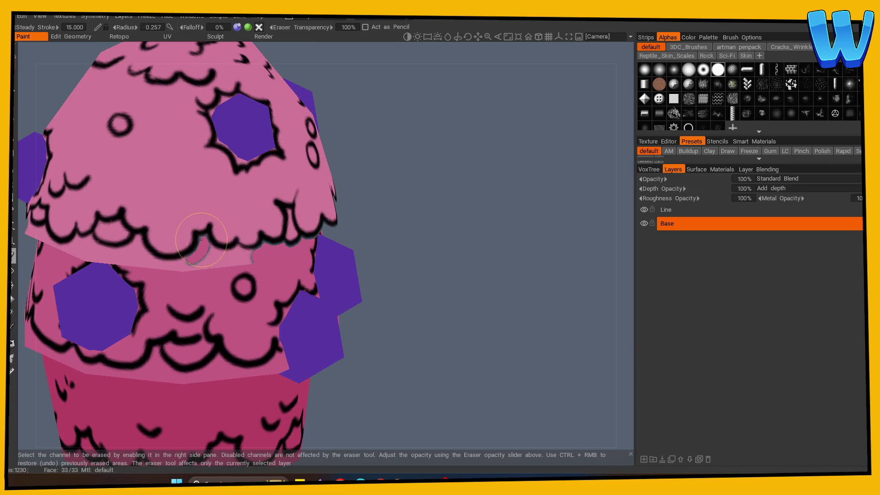
drag(255, 255, 181, 265)
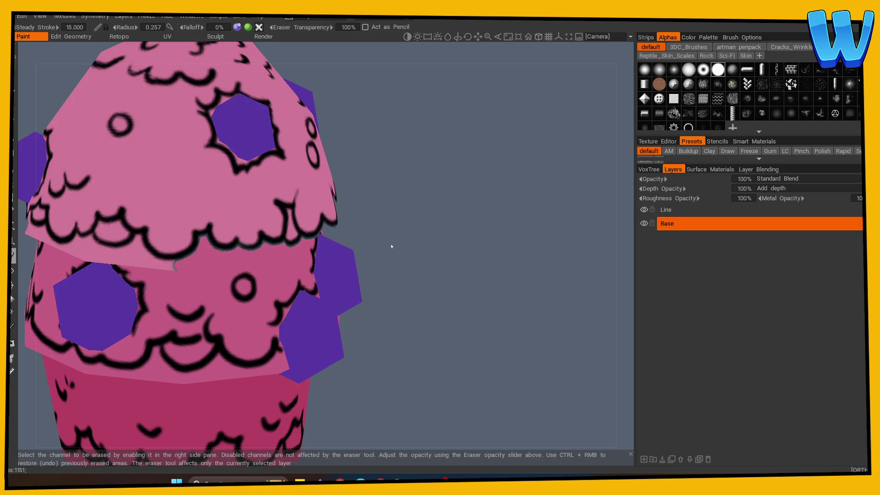
Continue around the cupcake, erasing the remaining grey streak and small seam mark
drag(396, 244, 431, 238)
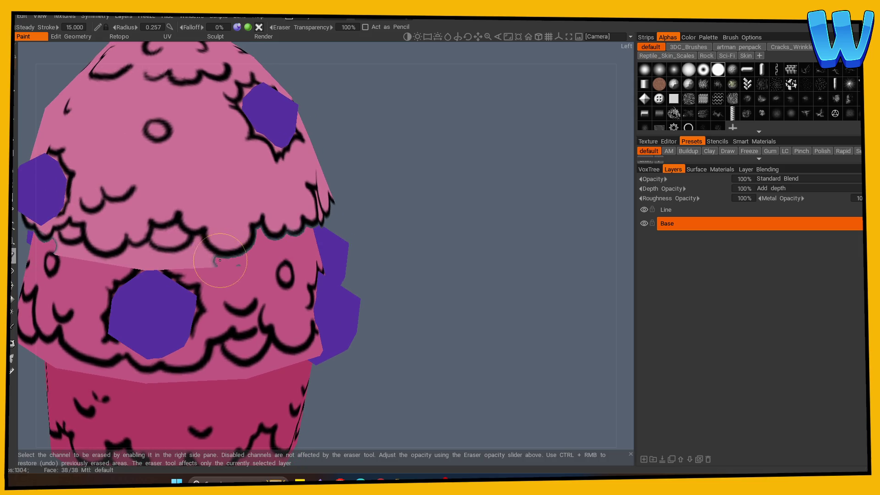
mouse_move(202, 248)
mouse_down()
mouse_move(185, 243)
mouse_move(194, 265)
mouse_move(228, 260)
mouse_up()
mouse_move(385, 252)
mouse_down()
mouse_move(455, 248)
mouse_move(460, 238)
mouse_up()
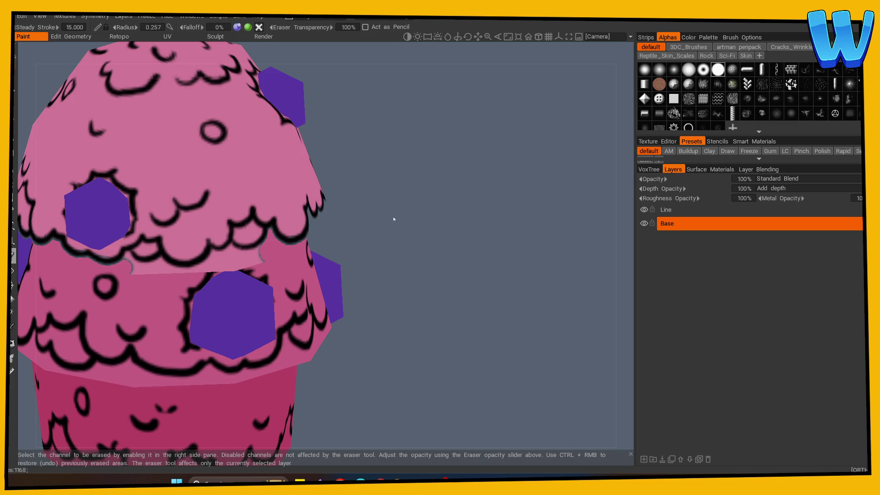
drag(395, 223, 411, 228)
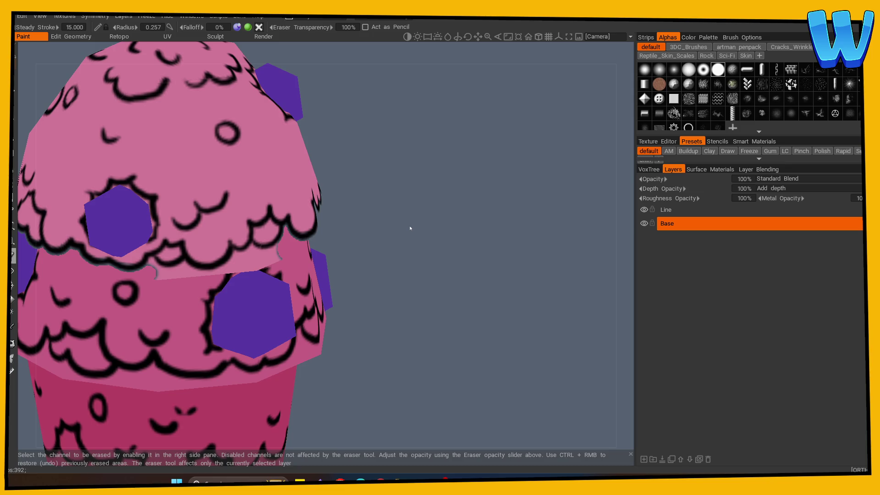
mouse_move(410, 229)
mouse_down()
mouse_move(456, 291)
mouse_move(390, 290)
mouse_up()
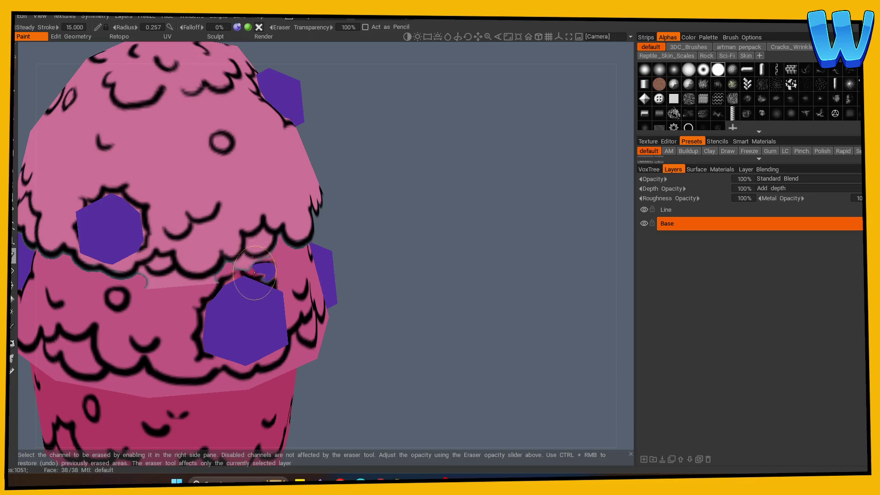
mouse_move(389, 269)
mouse_down()
mouse_move(381, 268)
mouse_move(412, 265)
mouse_up()
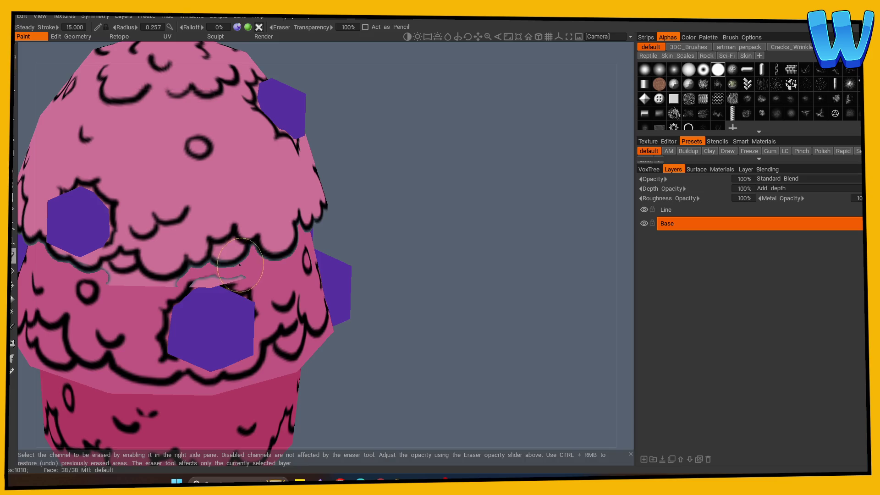
mouse_move(392, 275)
mouse_down()
mouse_move(434, 271)
mouse_move(401, 272)
mouse_move(424, 269)
mouse_up()
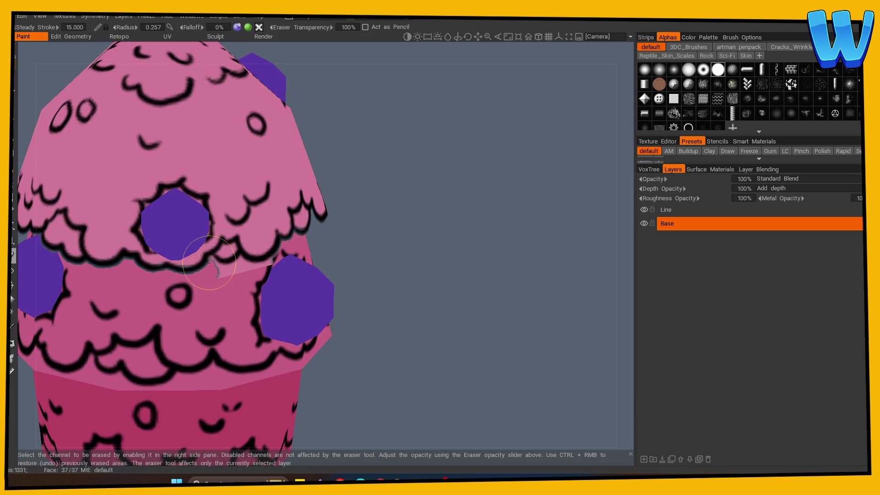
drag(245, 274, 218, 276)
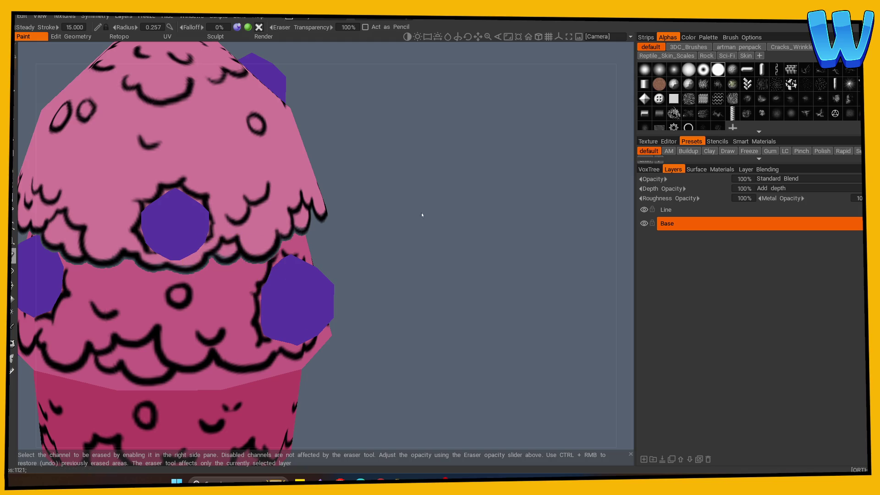
scroll(395, 226, down, 4)
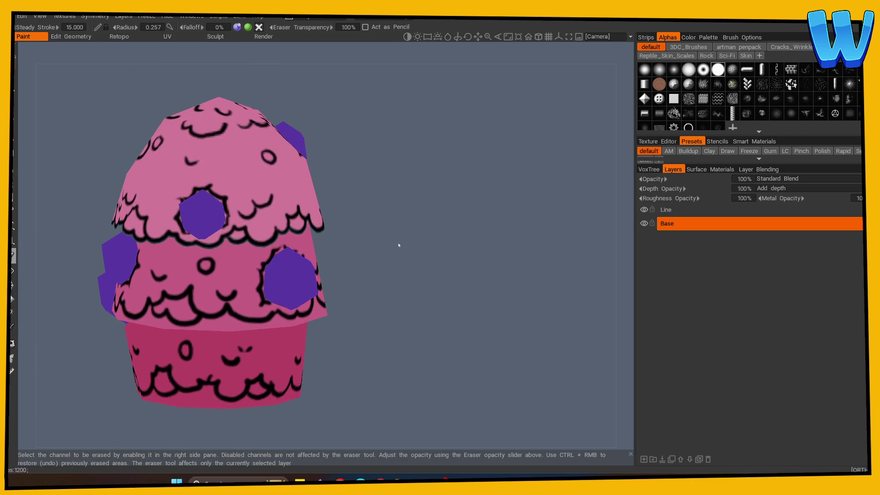
mouse_move(397, 257)
shift+right_down()
mouse_move(383, 249)
mouse_move(432, 261)
mouse_move(409, 269)
mouse_move(402, 253)
mouse_move(421, 276)
mouse_move(444, 268)
mouse_move(475, 297)
mouse_move(388, 315)
shift+right_up()
Erase the light-pink band along the lower seam on the right, including the wedge by the hexagon
mouse_move(183, 275)
mouse_down()
mouse_move(165, 270)
mouse_move(209, 277)
mouse_move(123, 283)
mouse_up()
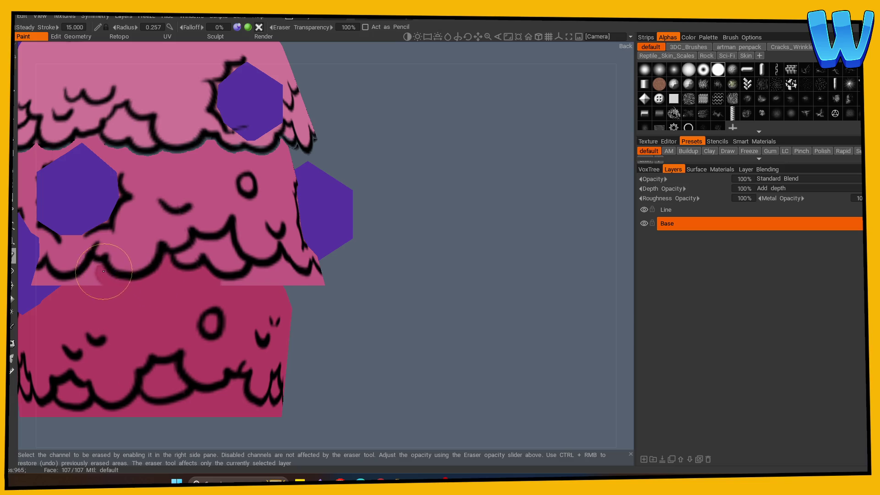
key(ctrl+z)
mouse_move(387, 329)
mouse_down()
mouse_move(347, 313)
mouse_move(426, 277)
mouse_move(321, 289)
mouse_up()
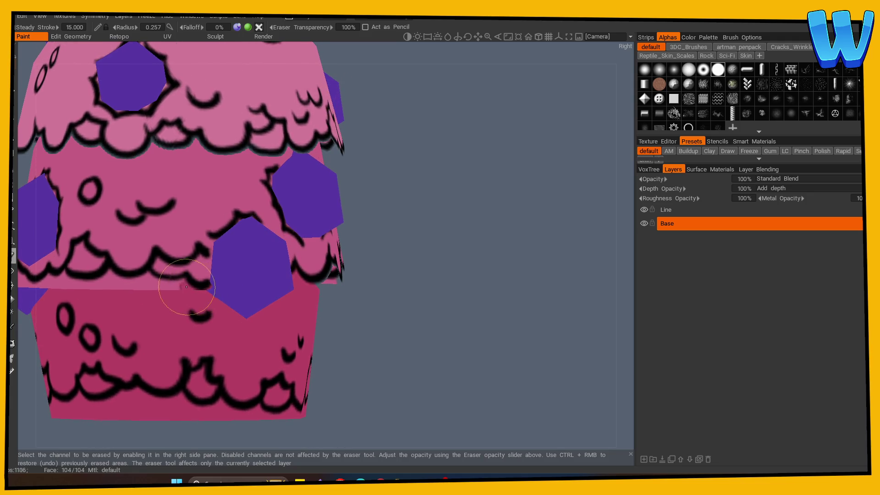
mouse_move(169, 285)
mouse_down()
mouse_move(120, 289)
mouse_move(108, 280)
mouse_move(146, 286)
mouse_up()
mouse_move(404, 285)
mouse_down()
mouse_move(455, 282)
mouse_move(349, 294)
mouse_up()
mouse_move(291, 304)
mouse_down()
mouse_move(256, 314)
mouse_move(122, 304)
mouse_move(112, 314)
mouse_move(138, 313)
mouse_up()
drag(424, 321, 516, 315)
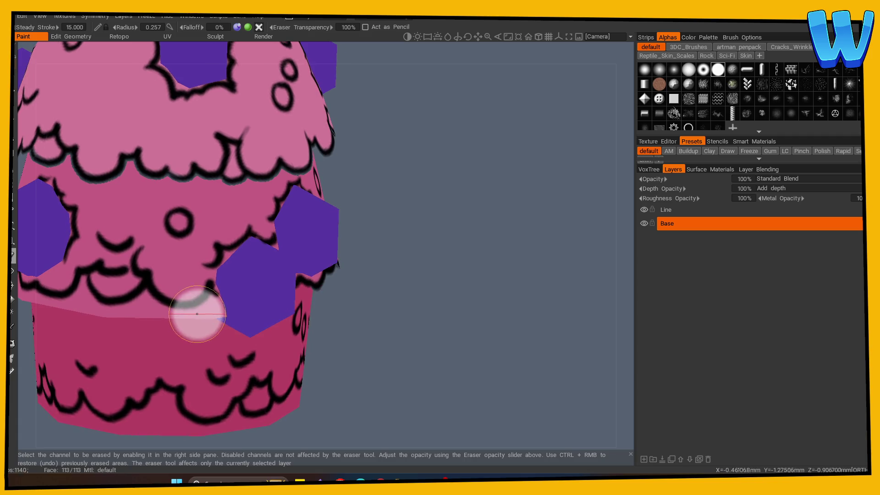
mouse_move(211, 300)
mouse_down()
mouse_move(220, 304)
mouse_move(206, 315)
mouse_move(120, 316)
mouse_move(133, 312)
mouse_move(85, 285)
mouse_up()
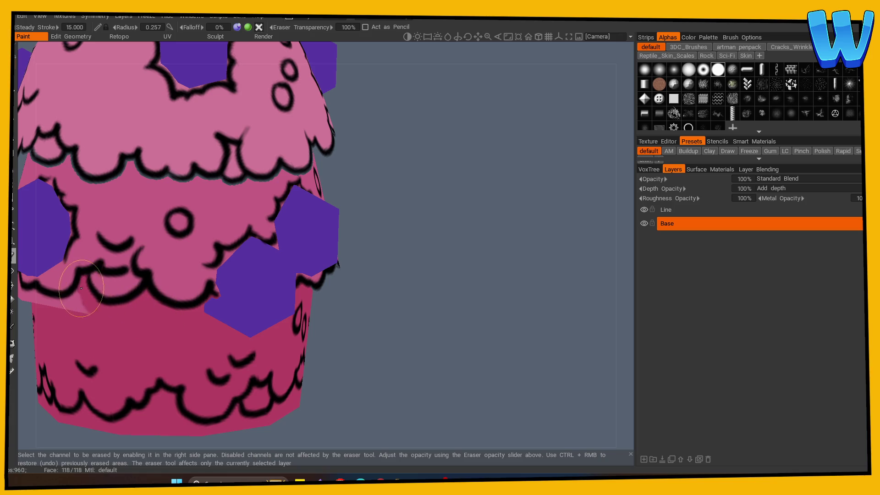
Erase the light-pink seam strip on the cupcake's left side and back
mouse_move(295, 291)
right_down()
mouse_move(481, 320)
mouse_move(396, 288)
right_up()
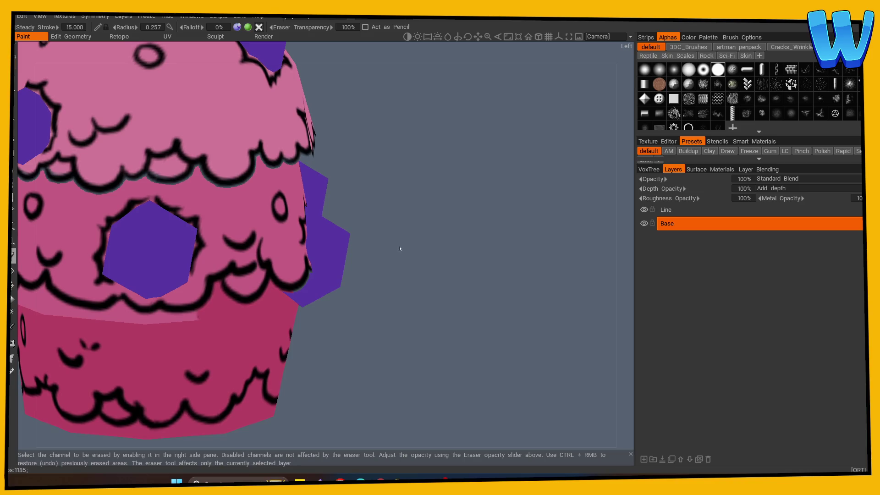
right_drag(400, 249, 429, 243)
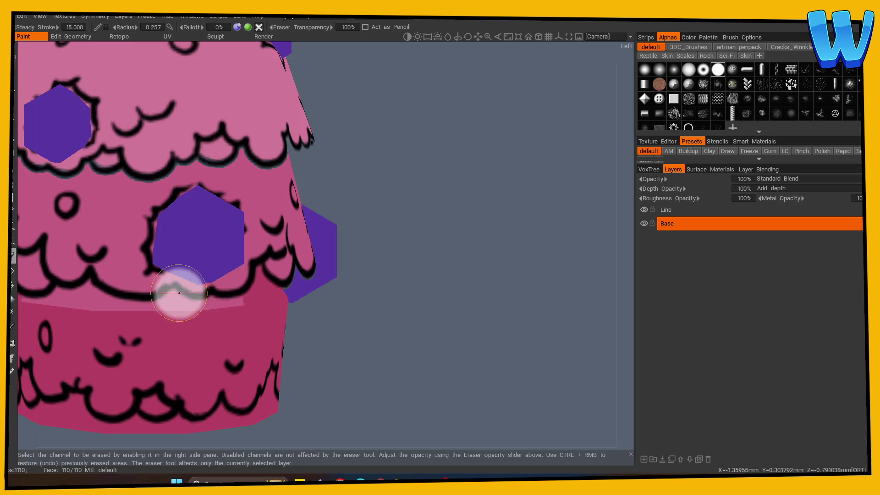
mouse_move(165, 300)
mouse_down()
mouse_move(234, 302)
mouse_move(102, 303)
mouse_up()
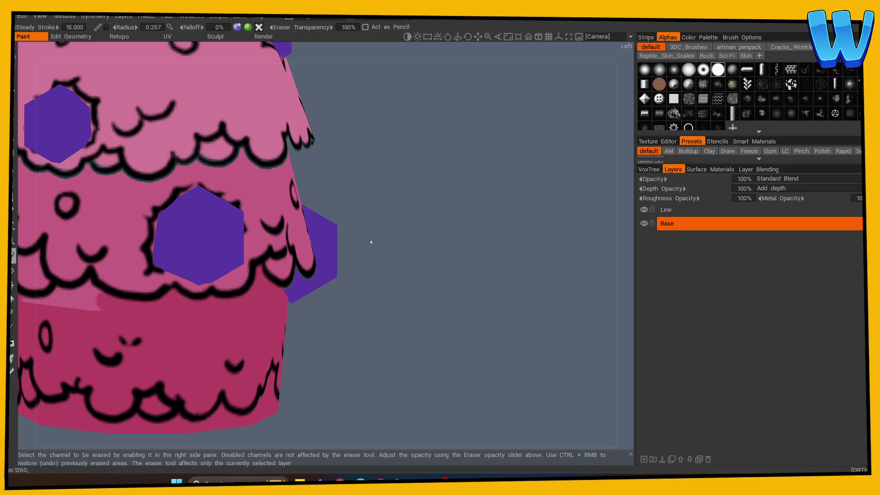
drag(370, 239, 469, 298)
mouse_move(188, 301)
mouse_down()
mouse_move(248, 286)
mouse_move(258, 274)
mouse_move(243, 301)
mouse_up()
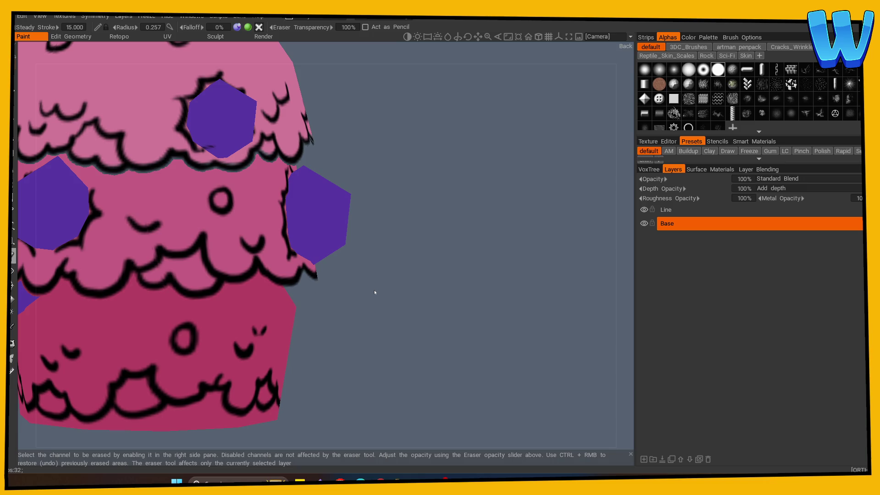
mouse_move(360, 365)
shift+mouse_down()
mouse_move(440, 336)
mouse_move(440, 345)
mouse_move(272, 367)
shift+mouse_up()
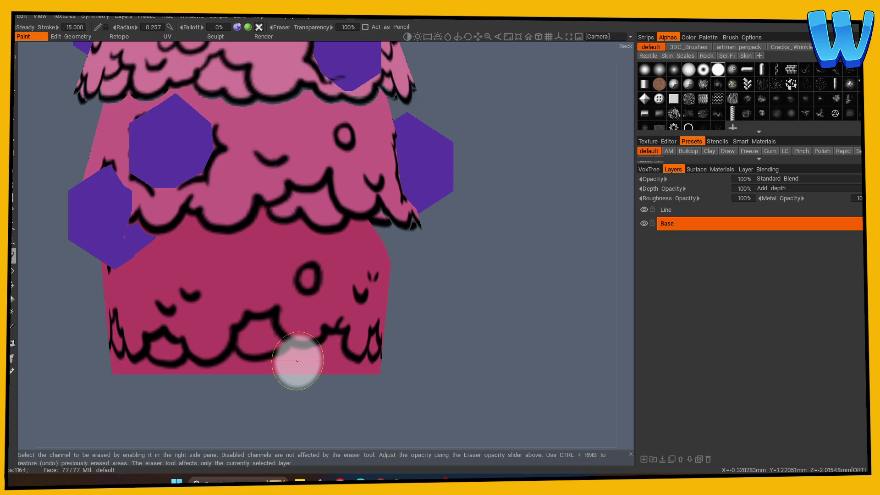
Erase the stray pink flap along the lower tier's bottom edge
mouse_move(298, 361)
mouse_down()
mouse_move(232, 364)
mouse_move(328, 350)
mouse_up()
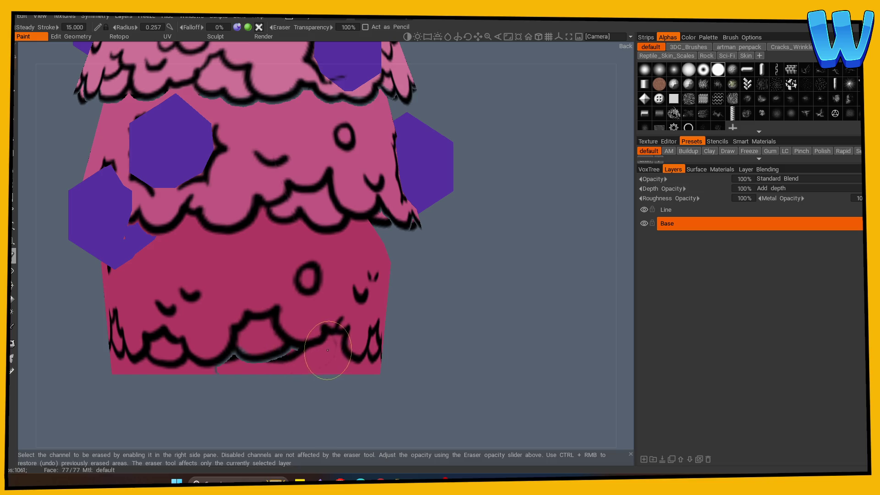
mouse_move(307, 379)
mouse_down()
mouse_move(391, 410)
mouse_move(234, 406)
mouse_move(265, 388)
mouse_move(259, 369)
mouse_move(276, 397)
mouse_move(271, 390)
mouse_up()
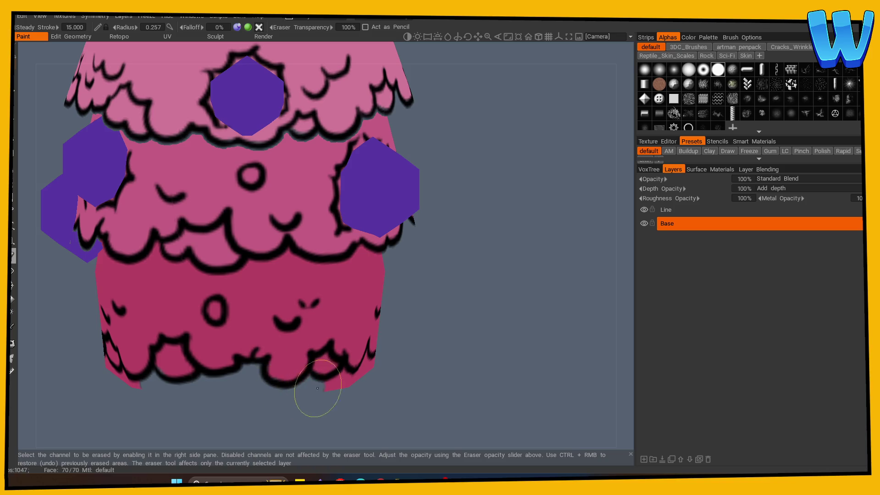
mouse_move(413, 383)
mouse_down()
mouse_move(235, 383)
mouse_move(409, 381)
mouse_move(392, 381)
mouse_move(421, 346)
mouse_up()
drag(305, 354, 271, 366)
mouse_move(426, 367)
mouse_down()
mouse_move(448, 373)
mouse_move(440, 371)
mouse_up()
mouse_move(305, 368)
mouse_down()
mouse_move(252, 359)
mouse_move(288, 336)
mouse_move(294, 314)
mouse_move(303, 349)
mouse_move(291, 359)
mouse_move(321, 366)
mouse_move(285, 379)
mouse_move(291, 359)
mouse_move(294, 367)
mouse_move(334, 363)
mouse_move(346, 351)
mouse_up()
Zoom out and reframe to review the whole cupcake
mouse_move(463, 373)
mouse_down()
mouse_move(277, 357)
mouse_move(326, 364)
mouse_move(348, 350)
mouse_move(360, 354)
mouse_move(353, 385)
mouse_move(230, 364)
mouse_move(226, 354)
mouse_move(275, 363)
mouse_move(240, 369)
mouse_move(337, 366)
mouse_move(363, 353)
mouse_move(392, 365)
mouse_move(374, 383)
mouse_up()
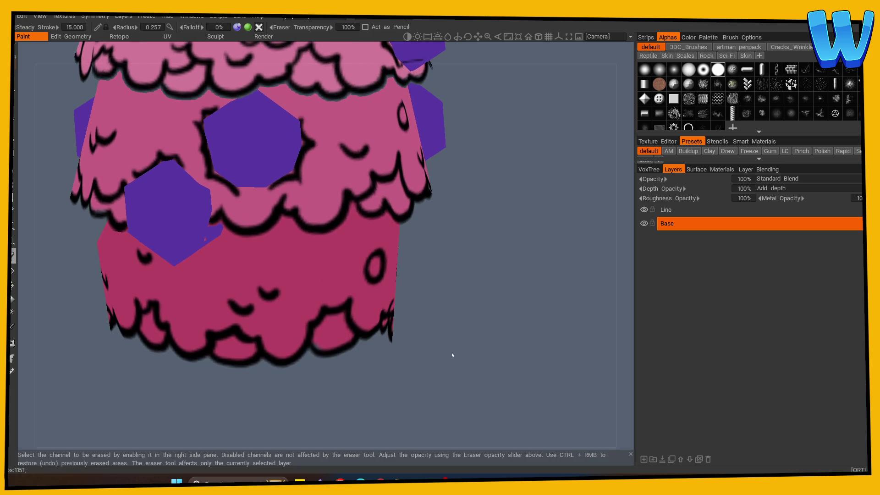
right_drag(452, 356, 95, 418)
mouse_move(94, 419)
mouse_down()
mouse_move(349, 378)
mouse_move(403, 392)
mouse_move(373, 379)
mouse_up()
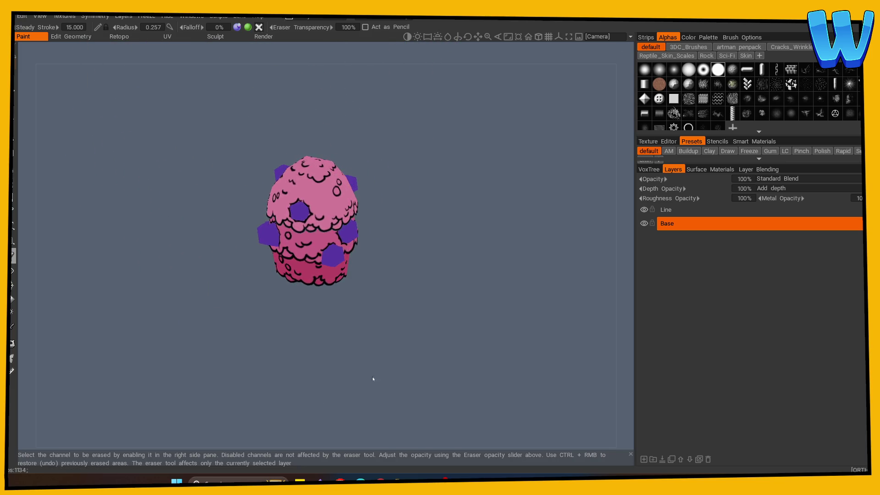
right_drag(373, 379, 415, 367)
mouse_move(415, 368)
mouse_down()
mouse_move(353, 366)
mouse_move(418, 385)
mouse_move(463, 338)
mouse_move(424, 394)
mouse_move(436, 378)
mouse_up()
right_drag(438, 381, 357, 398)
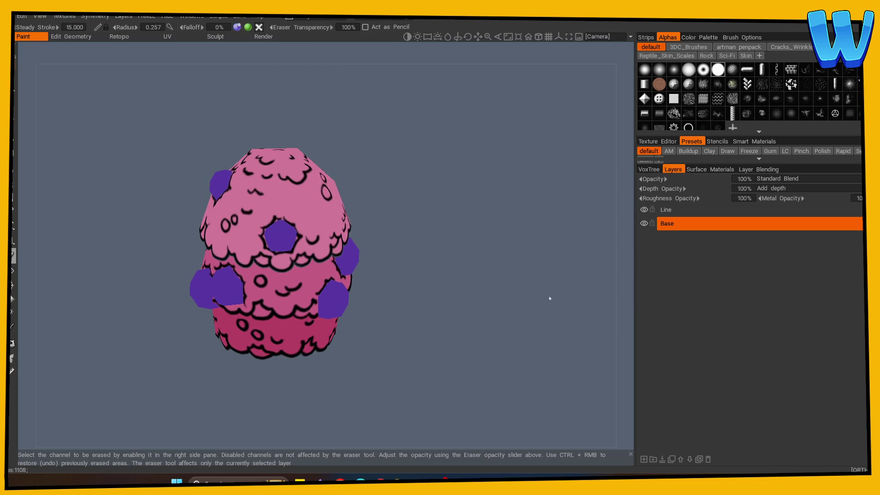
Check outlines with Base hidden, sample the hexagon purple, and set brush radius 0.150
click(665, 225)
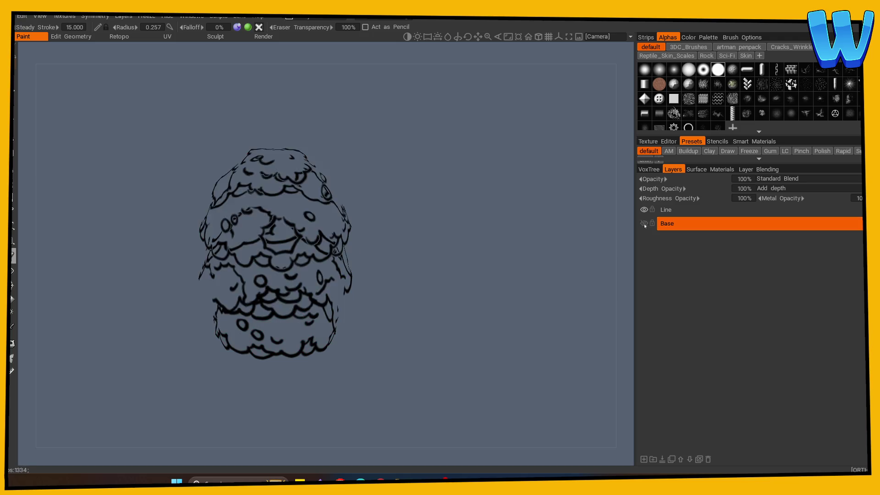
key(v)
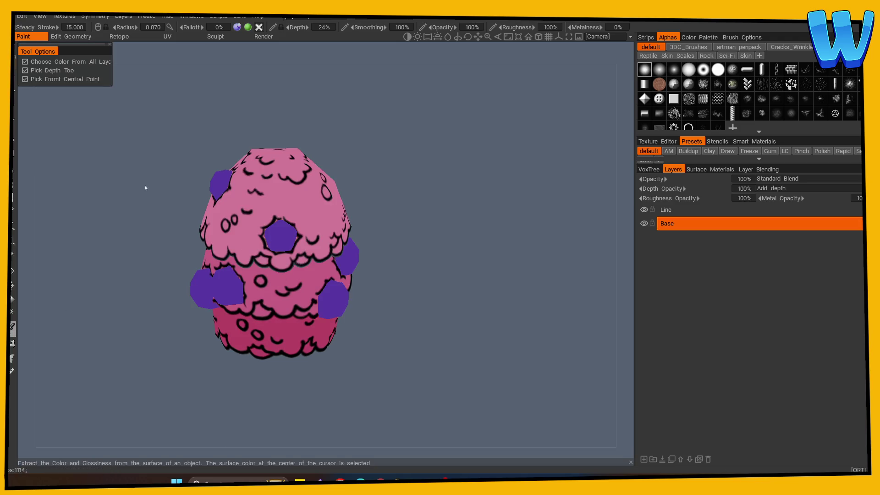
key(v)
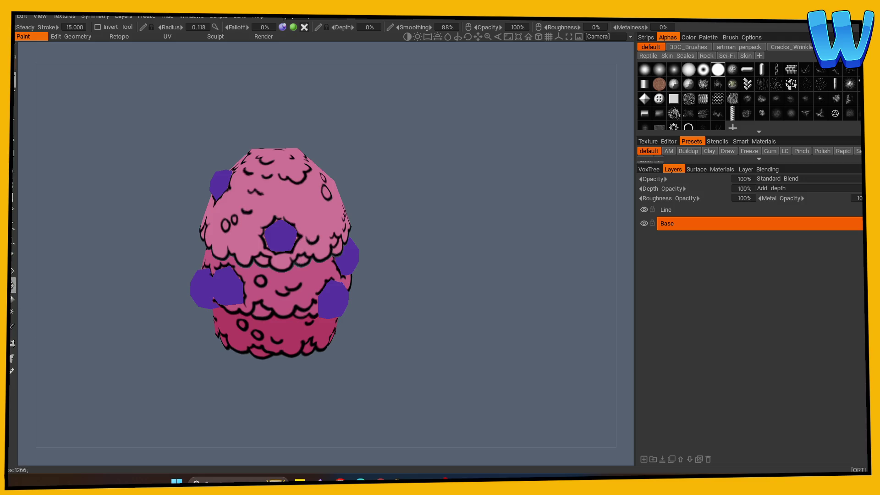
scroll(457, 258, up, 1)
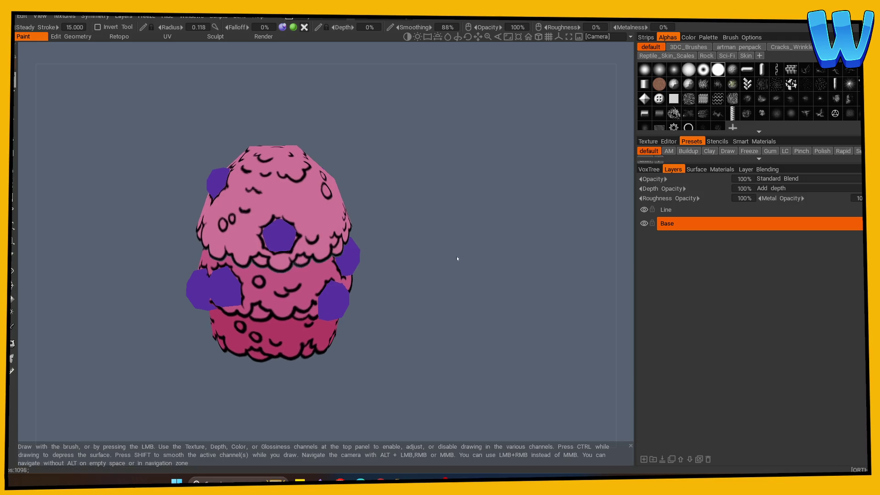
mouse_move(457, 259)
mouse_down()
mouse_move(412, 285)
mouse_move(426, 243)
mouse_up()
scroll(427, 244, up, 3)
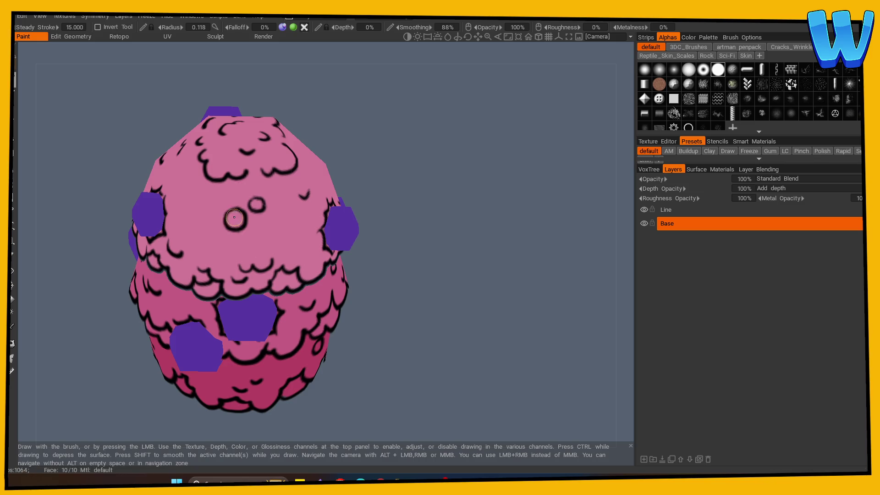
right_drag(231, 222, 233, 214)
Paint purple dots into the hollow circles on the cupcake's top and middle band
click(259, 204)
drag(414, 246, 438, 293)
click(276, 208)
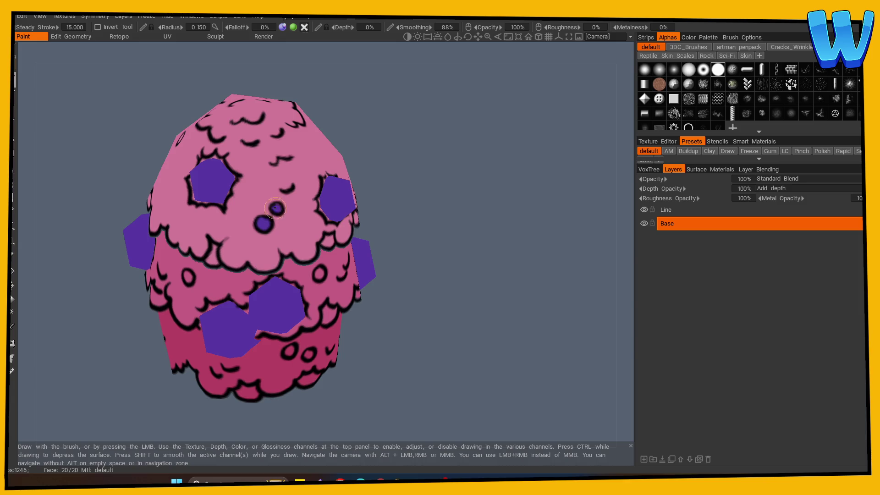
click(187, 278)
mouse_move(403, 275)
mouse_down()
mouse_move(419, 296)
mouse_move(246, 340)
mouse_up()
click(272, 275)
Fill the hollow circles on the lower tier with purple, plus one more on the top
click(224, 339)
click(251, 353)
alt+drag(304, 350, 227, 356)
click(250, 348)
click(273, 256)
alt+drag(274, 256, 219, 205)
click(218, 205)
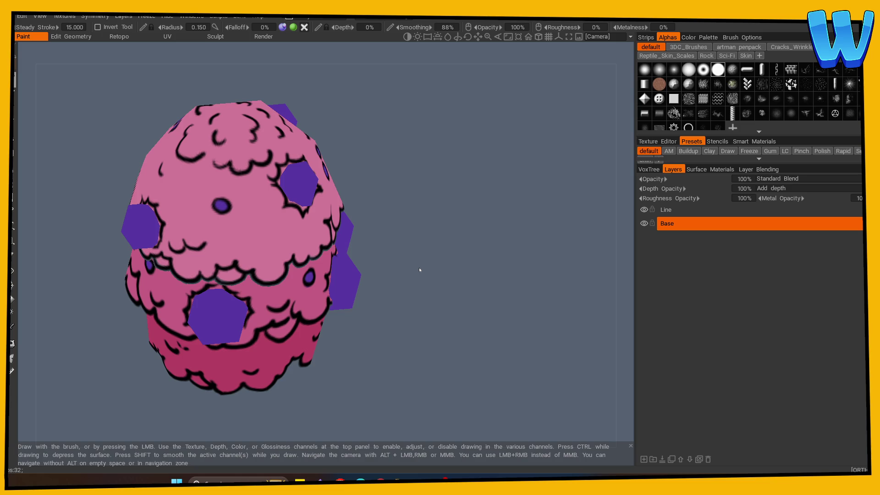
Add a new paint layer above Base
mouse_move(409, 364)
mouse_down()
mouse_move(342, 313)
mouse_move(448, 367)
mouse_move(378, 353)
mouse_move(515, 325)
mouse_move(480, 342)
mouse_move(420, 345)
mouse_up()
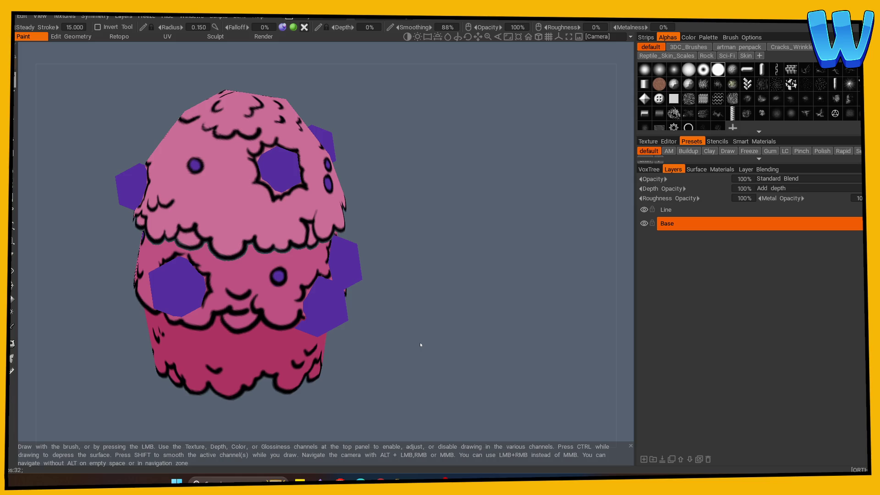
mouse_move(417, 302)
mouse_down()
mouse_move(435, 353)
mouse_move(453, 369)
mouse_move(438, 362)
mouse_move(468, 354)
mouse_up()
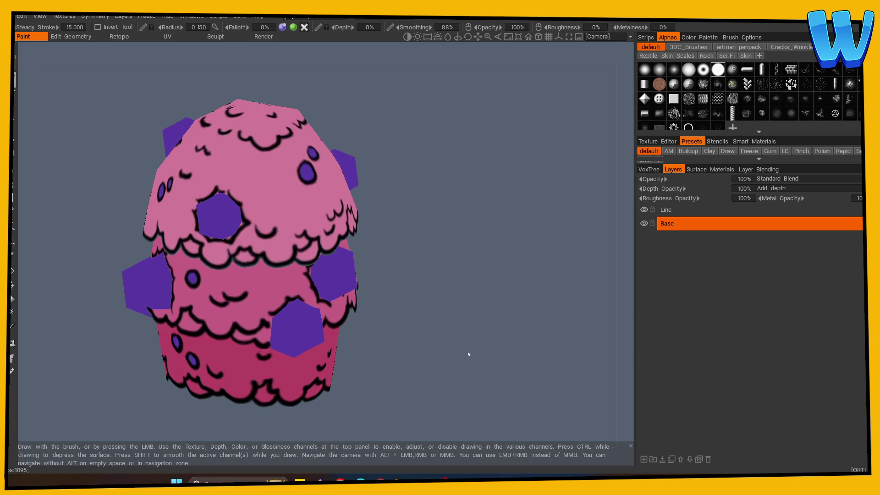
click(643, 458)
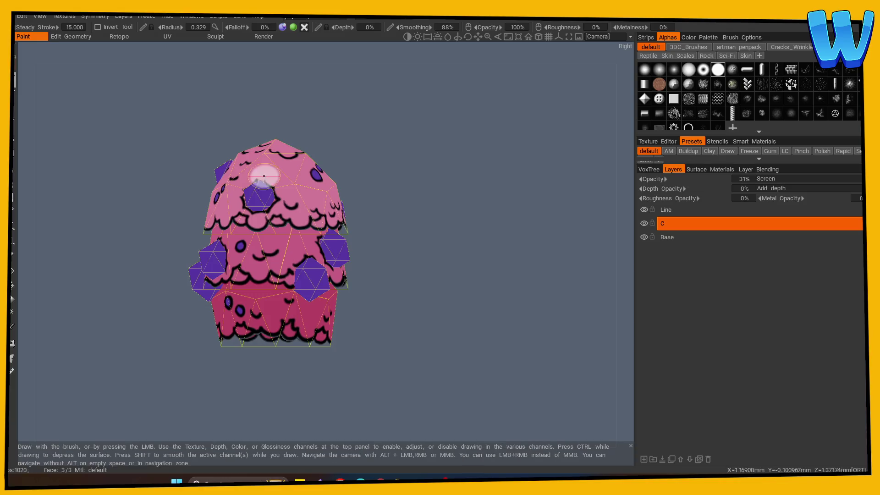
Paint a light pink stroke and a dark purple dot on the upper dome
drag(231, 176, 270, 176)
mouse_move(357, 198)
mouse_down()
mouse_move(450, 227)
mouse_move(275, 190)
mouse_up()
click(274, 198)
mouse_move(457, 217)
mouse_down()
mouse_move(321, 211)
mouse_move(351, 202)
mouse_up()
mouse_move(403, 239)
mouse_down()
mouse_move(420, 240)
mouse_move(348, 220)
mouse_move(430, 240)
mouse_move(390, 231)
mouse_up()
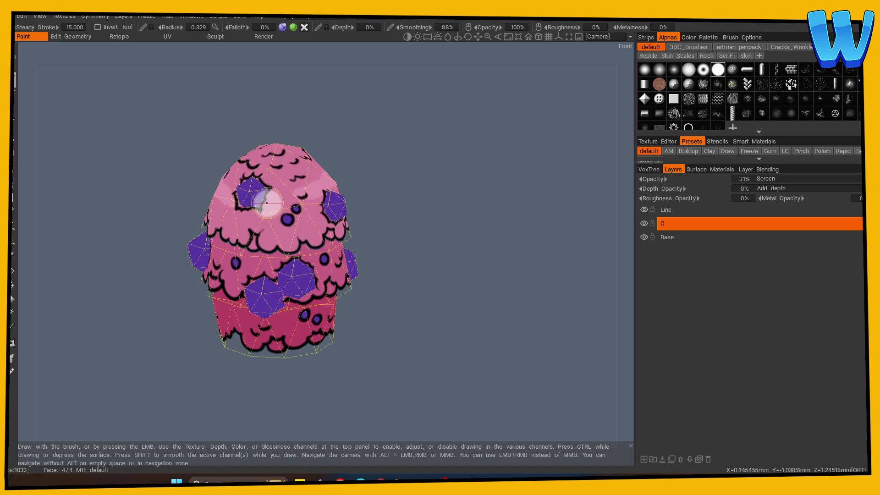
mouse_move(298, 193)
alt+mouse_down()
mouse_move(456, 252)
mouse_move(479, 316)
alt+mouse_up()
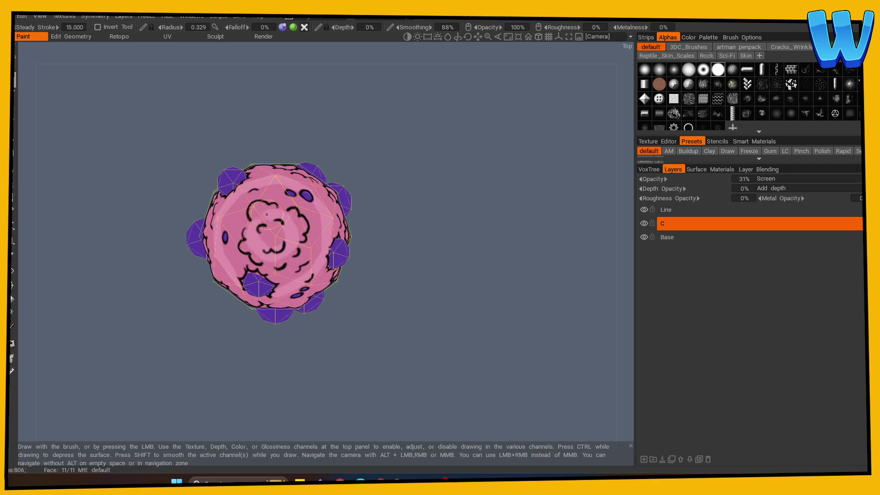
mouse_move(388, 290)
mouse_down()
mouse_move(503, 241)
mouse_move(428, 265)
mouse_move(465, 276)
mouse_up()
scroll(255, 266, up, 3)
Sample a colour from the model, then return to the paint brush
click(17, 325)
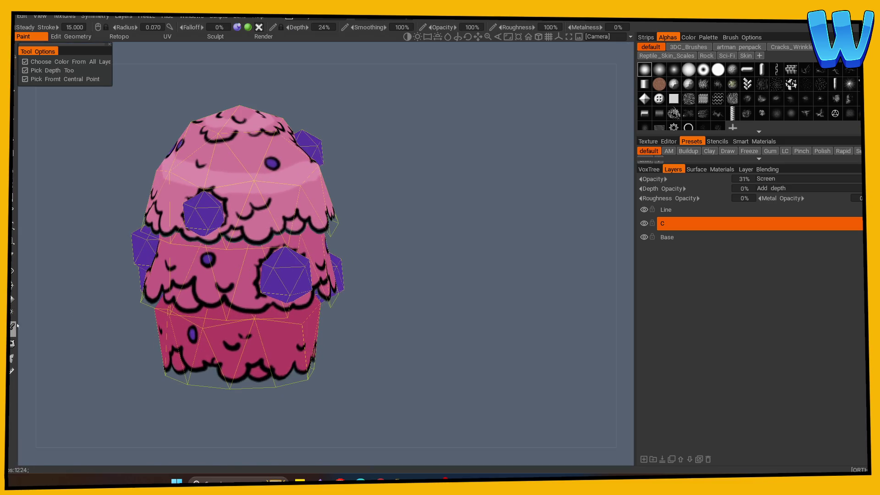
click(13, 326)
mouse_move(364, 240)
mouse_down()
mouse_move(457, 255)
mouse_move(415, 290)
mouse_move(452, 290)
mouse_move(394, 275)
mouse_up()
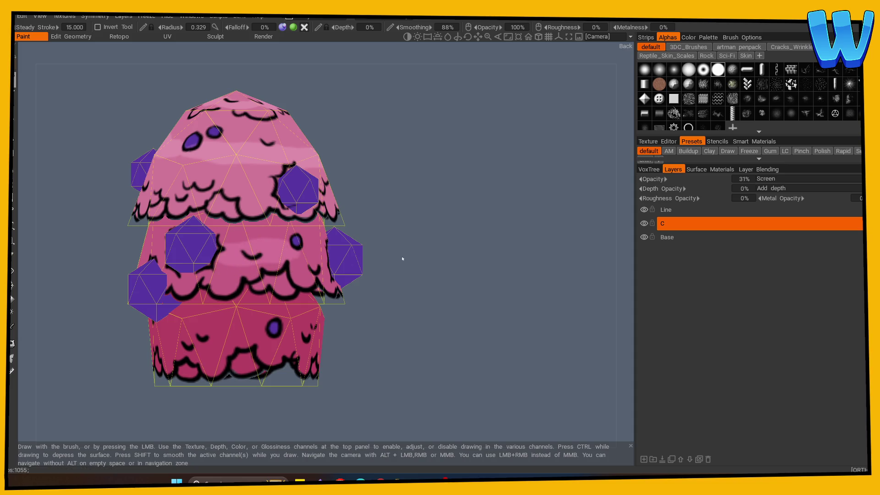
drag(402, 259, 275, 271)
drag(385, 264, 229, 256)
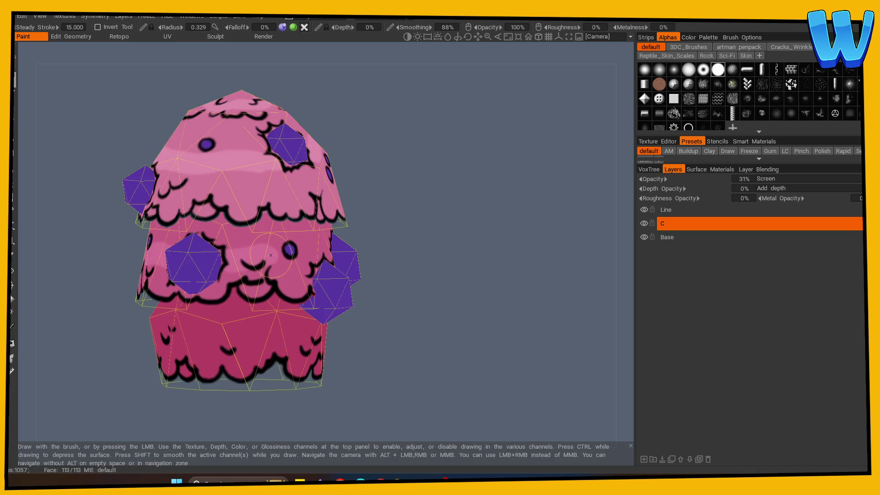
drag(430, 265, 212, 264)
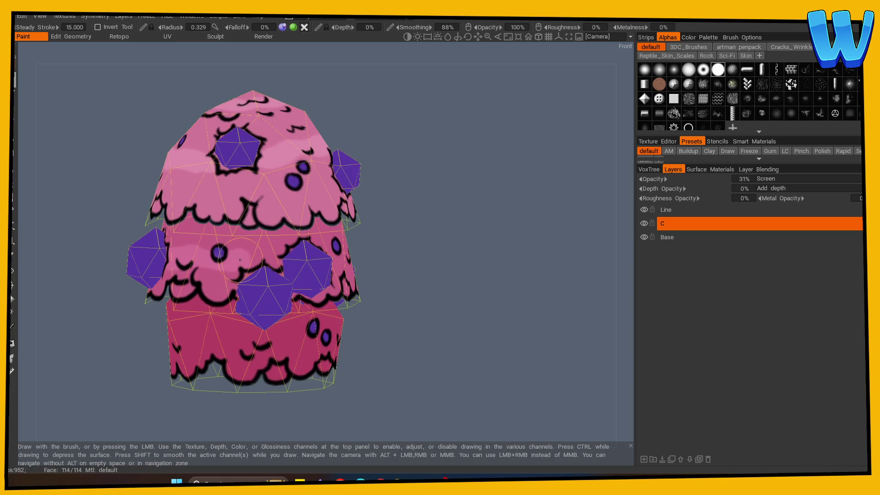
mouse_move(454, 270)
mouse_down()
mouse_move(402, 279)
mouse_move(309, 261)
mouse_move(403, 226)
mouse_move(265, 265)
mouse_up()
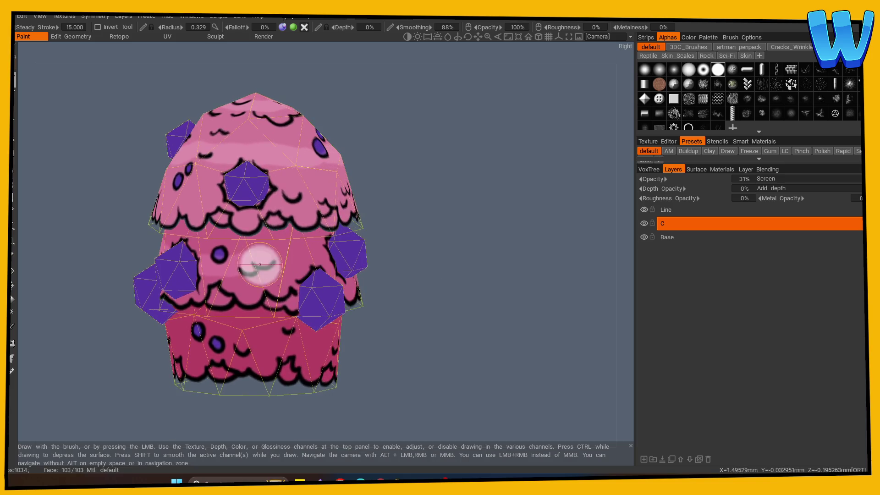
mouse_move(454, 296)
mouse_down()
mouse_move(509, 323)
mouse_move(173, 370)
mouse_move(553, 353)
mouse_move(494, 349)
mouse_move(544, 341)
mouse_move(304, 298)
mouse_up()
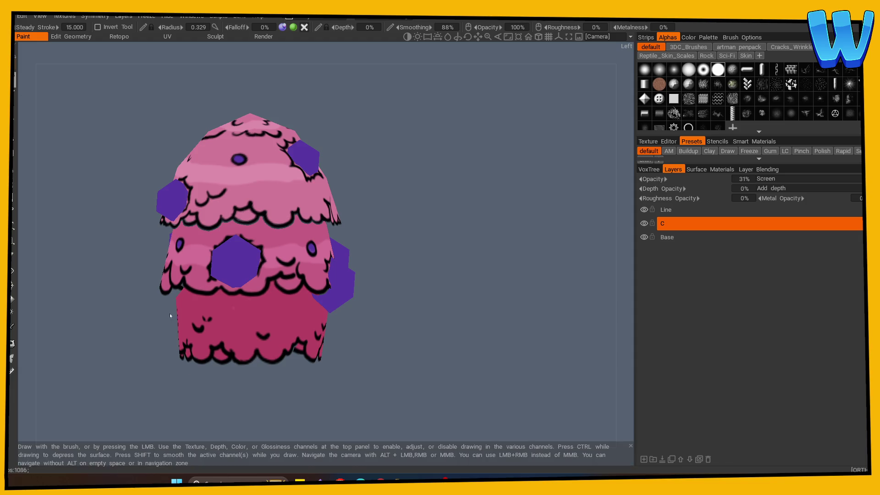
Paint a lighter pink stroke across the lower tier
drag(169, 313, 291, 387)
mouse_move(208, 316)
mouse_down()
mouse_move(342, 324)
mouse_move(298, 318)
mouse_up()
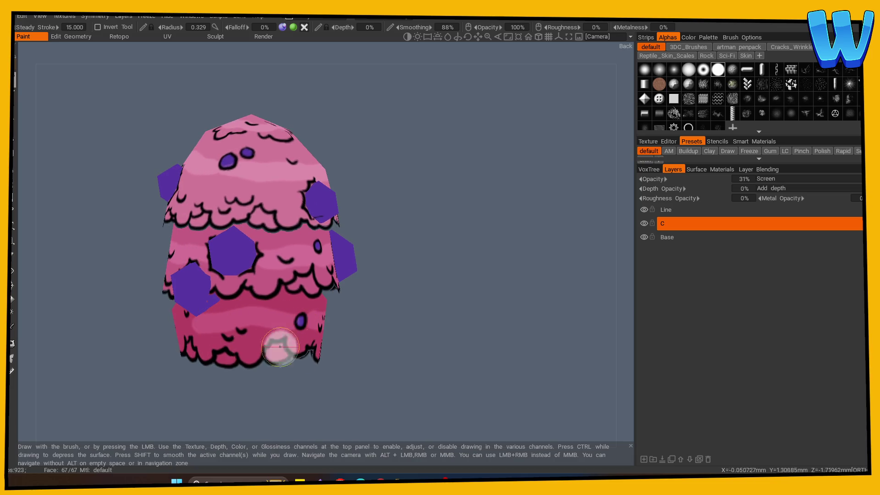
drag(280, 347, 514, 353)
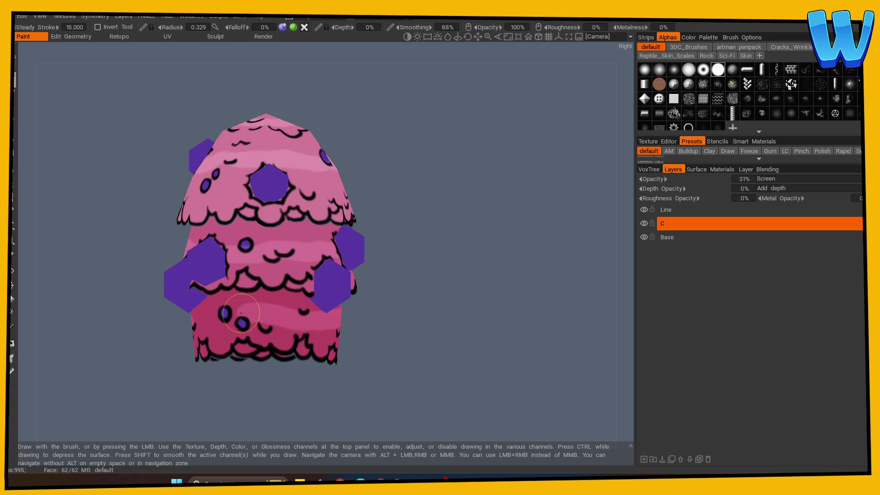
drag(243, 308, 534, 350)
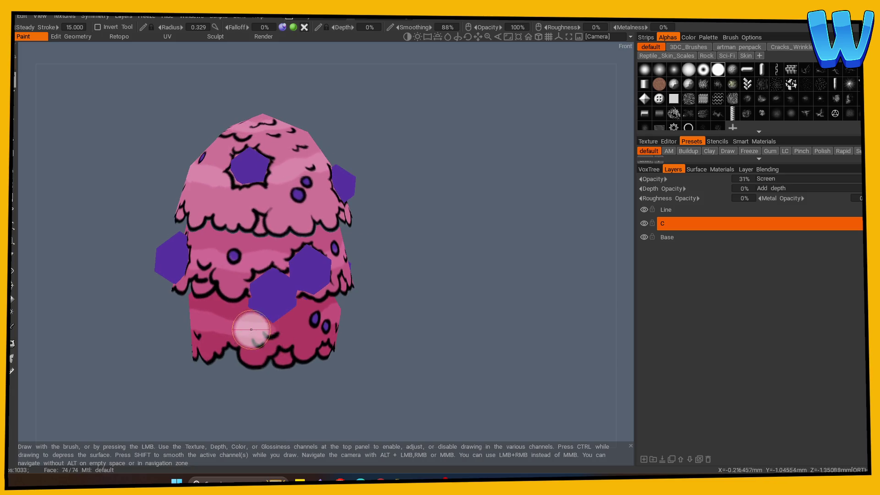
mouse_move(331, 317)
alt+mouse_down()
mouse_move(367, 325)
mouse_move(335, 326)
alt+mouse_up()
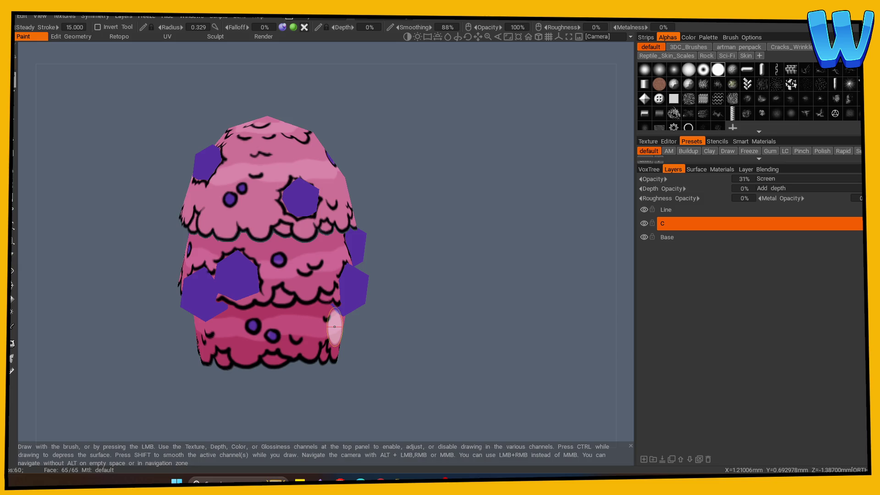
Switch to the Eraser and inspect the dotted cupcake from its left, back and right sides
click(13, 256)
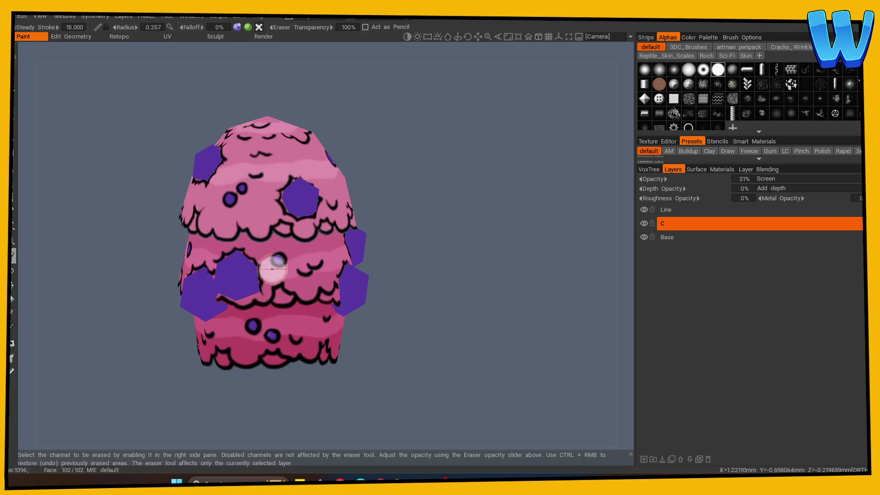
mouse_move(282, 339)
alt+mouse_down()
mouse_move(290, 385)
mouse_move(454, 389)
alt+mouse_up()
mouse_move(307, 257)
alt+mouse_down()
mouse_move(526, 304)
mouse_move(396, 317)
alt+mouse_up()
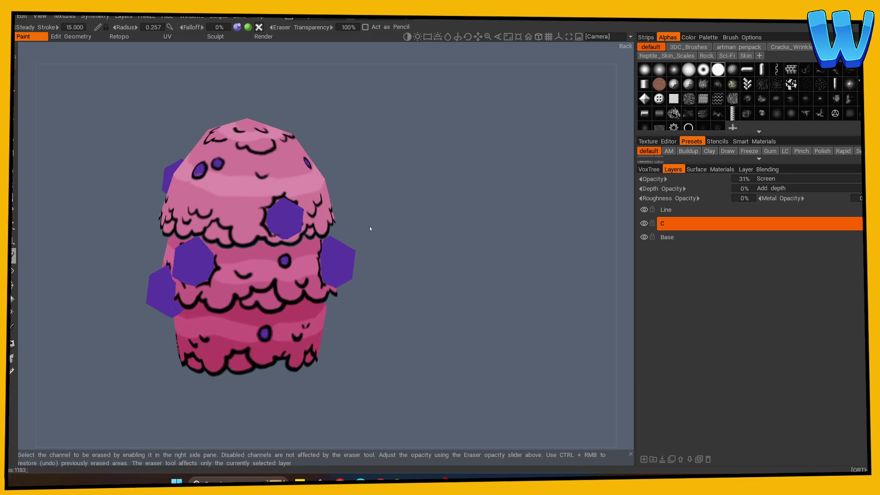
alt+drag(436, 257, 506, 289)
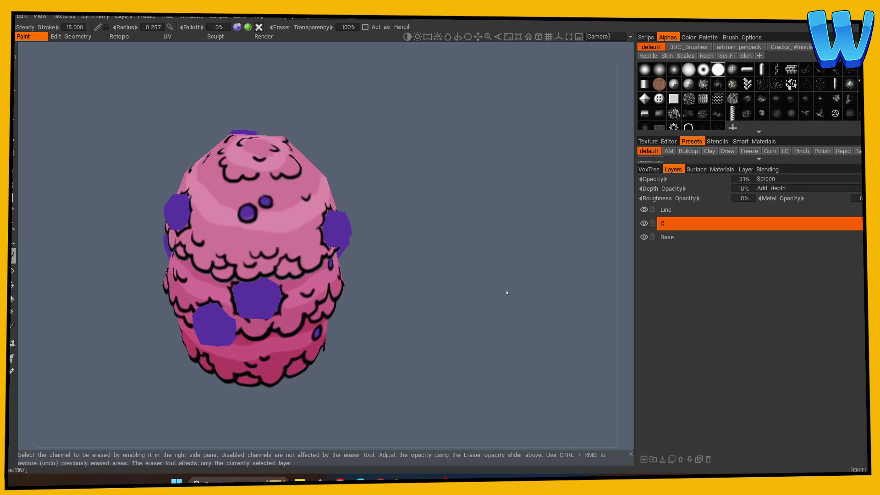
mouse_move(458, 256)
alt+mouse_down()
mouse_move(509, 249)
mouse_move(477, 271)
mouse_move(428, 265)
mouse_move(486, 271)
mouse_move(462, 257)
alt+mouse_up()
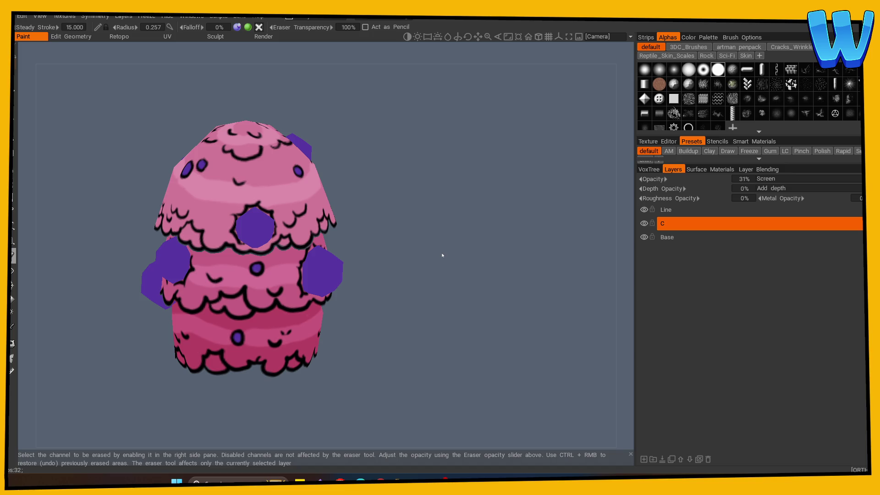
drag(423, 324, 471, 335)
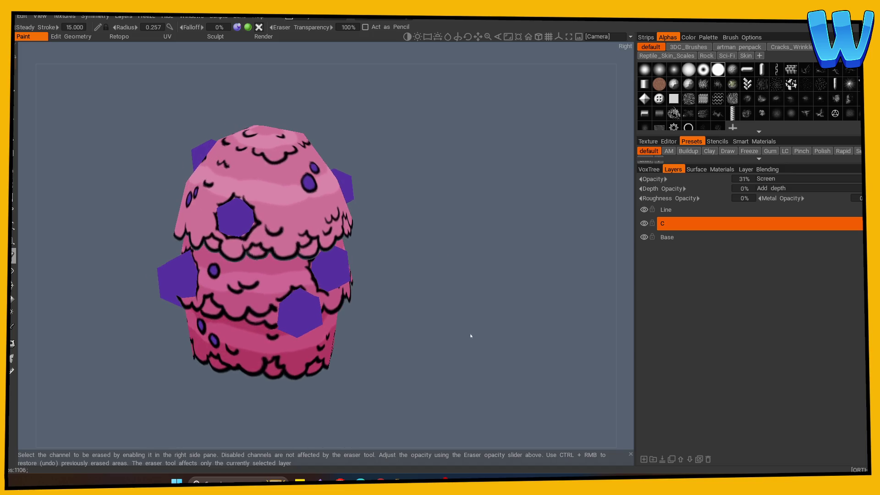
mouse_move(414, 337)
mouse_down()
mouse_move(466, 344)
mouse_move(396, 340)
mouse_move(408, 323)
mouse_move(450, 328)
mouse_move(412, 334)
mouse_move(453, 329)
mouse_move(417, 324)
mouse_up()
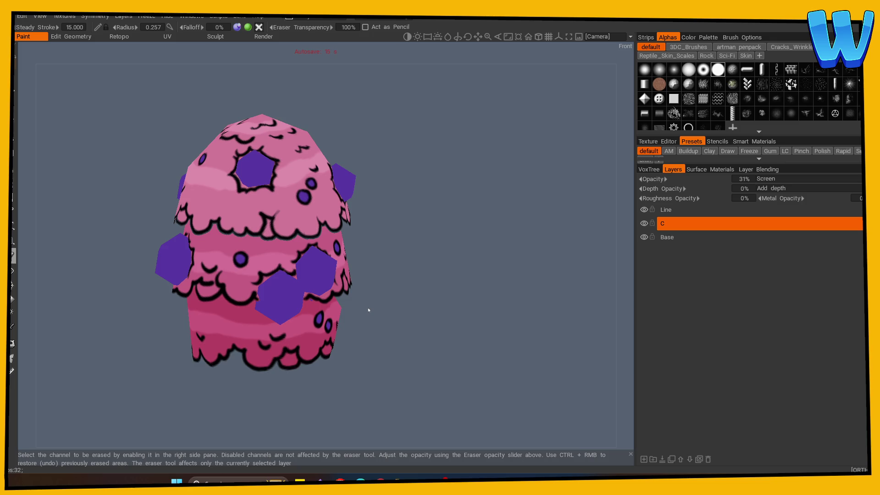
Add a new paint layer below C
mouse_move(414, 282)
mouse_down()
mouse_move(432, 316)
mouse_move(589, 279)
mouse_up()
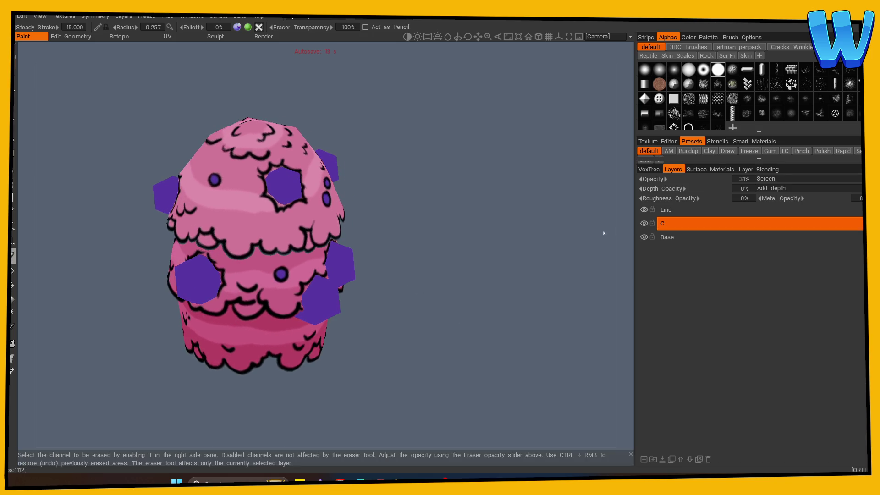
drag(603, 232, 499, 278)
click(644, 458)
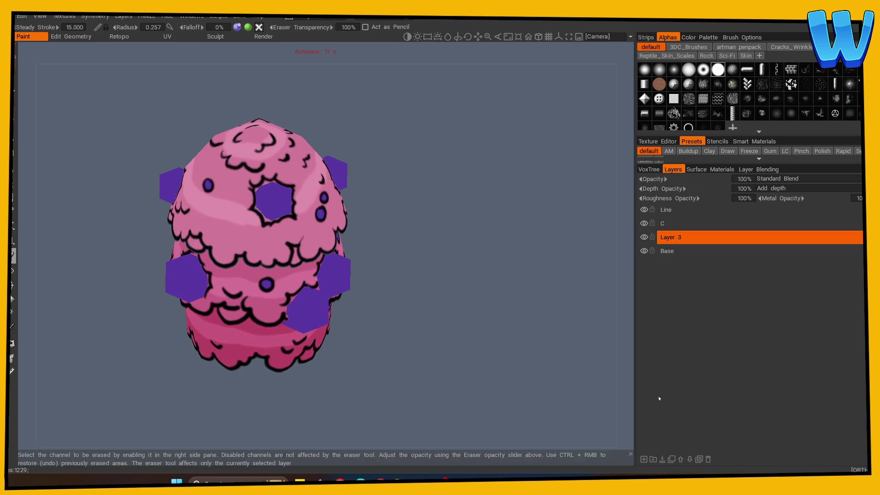
Rename Layer 3 to S, set it to Multiply at 60% opacity, and return to the paint brush
double_click(670, 237)
text(S)
key(Return)
drag(700, 179, 696, 179)
click(779, 178)
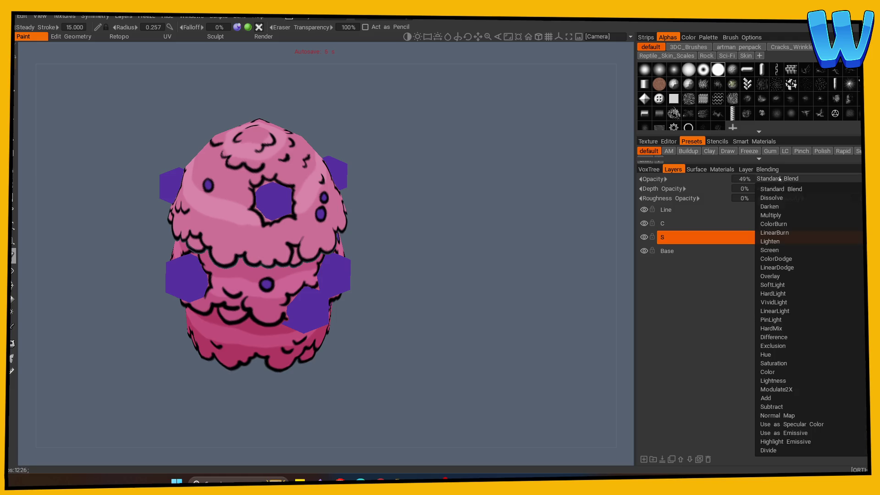
click(779, 209)
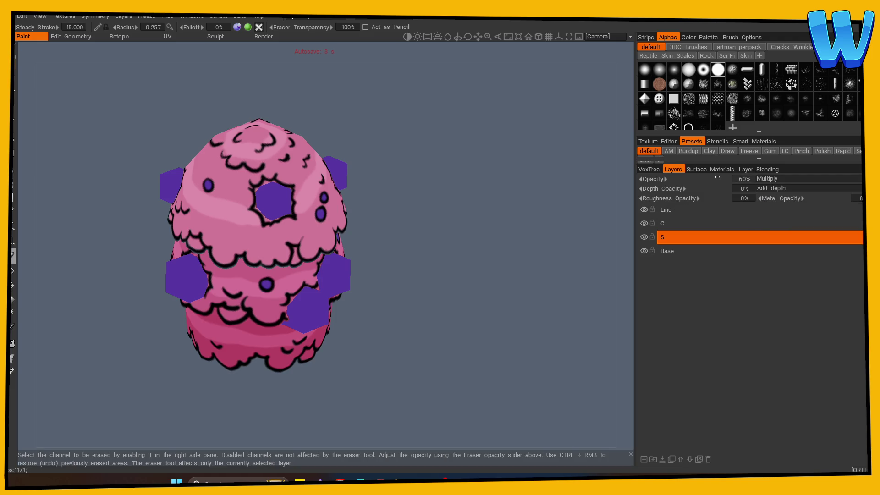
mouse_move(525, 250)
mouse_down()
mouse_move(509, 289)
mouse_move(275, 293)
mouse_up()
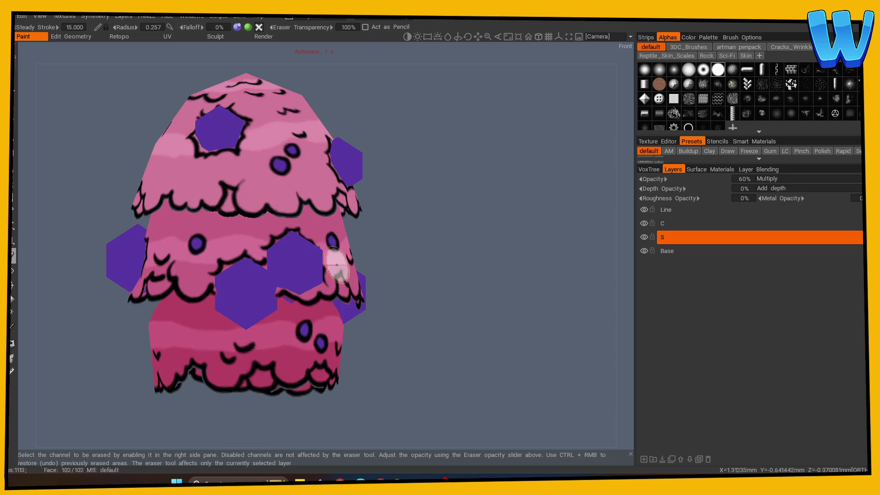
click(15, 82)
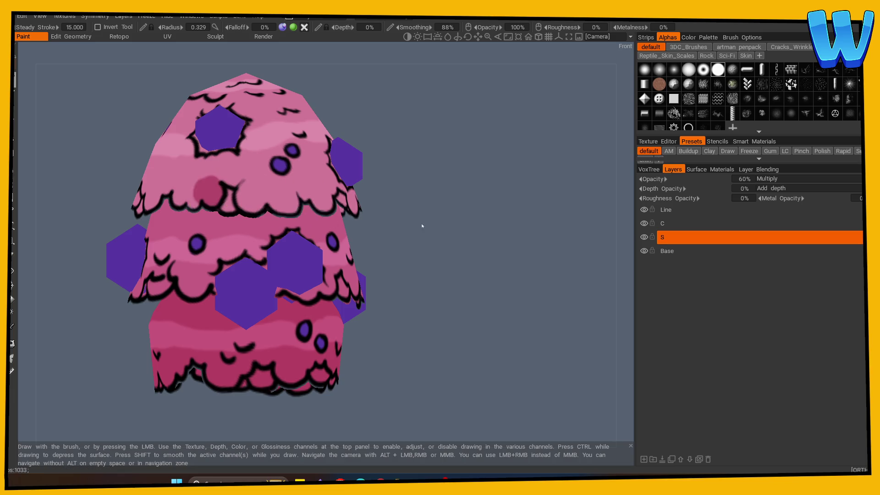
Shrink the brush and paint darker pink shading under the bubble rows on layer S
drag(422, 226, 502, 246)
drag(456, 230, 349, 230)
right_drag(300, 216, 279, 215)
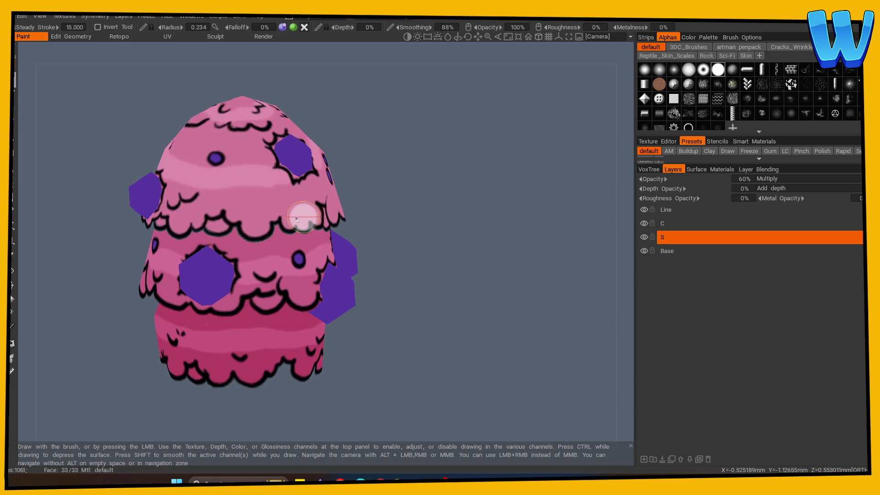
mouse_move(403, 228)
mouse_down()
mouse_move(411, 232)
mouse_move(384, 240)
mouse_move(416, 327)
mouse_move(374, 187)
mouse_up()
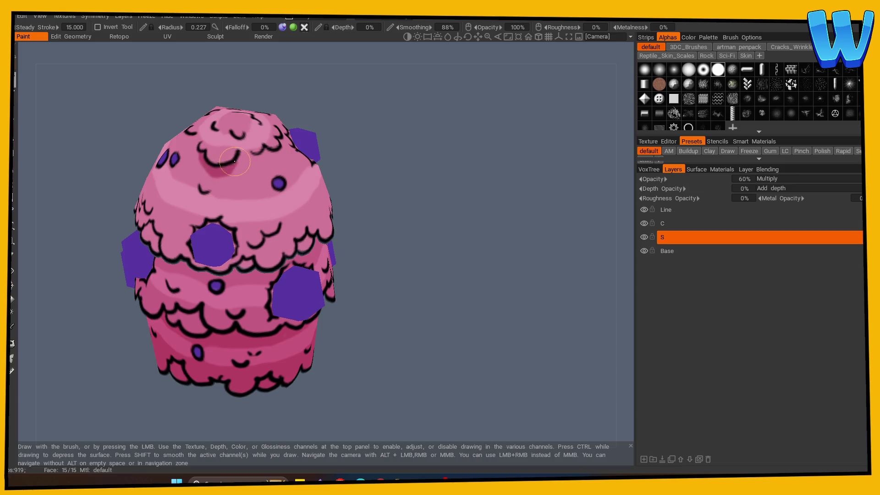
mouse_move(357, 162)
mouse_down()
mouse_move(468, 177)
mouse_move(438, 206)
mouse_move(461, 212)
mouse_move(444, 216)
mouse_up()
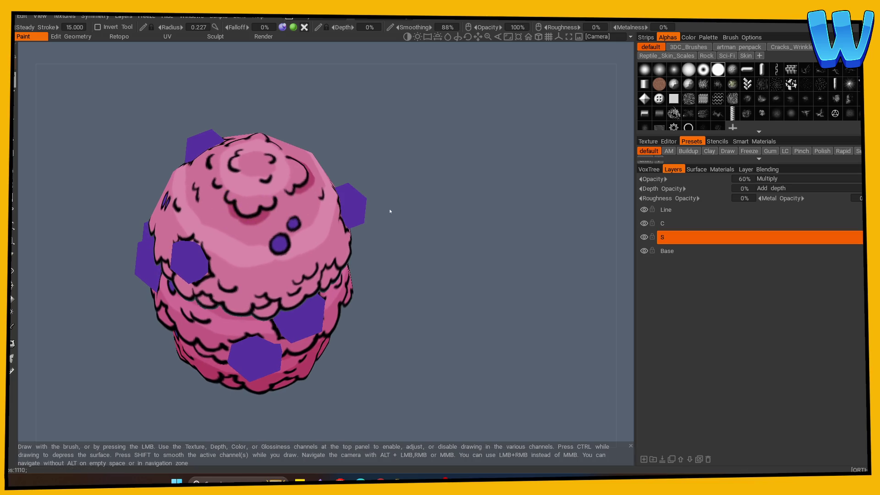
mouse_move(397, 205)
mouse_down()
mouse_move(467, 204)
mouse_move(385, 188)
mouse_move(294, 215)
mouse_move(347, 197)
mouse_up()
mouse_move(237, 207)
alt+mouse_down()
mouse_move(291, 220)
mouse_move(453, 197)
mouse_move(236, 216)
mouse_move(454, 207)
mouse_move(232, 211)
mouse_move(446, 200)
mouse_move(450, 193)
alt+mouse_up()
alt+drag(359, 232, 375, 257)
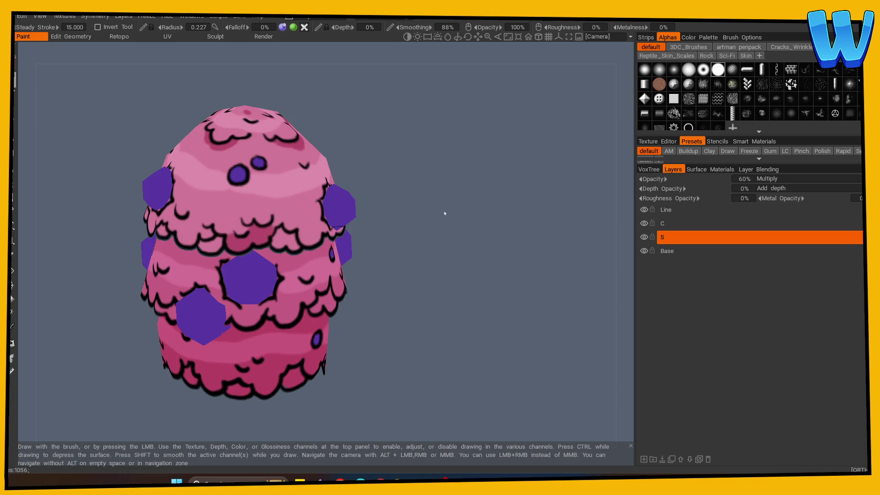
alt+right_drag(444, 212, 130, 304)
alt+drag(130, 304, 238, 348)
alt+right_drag(238, 348, 533, 309)
alt+drag(533, 310, 245, 204)
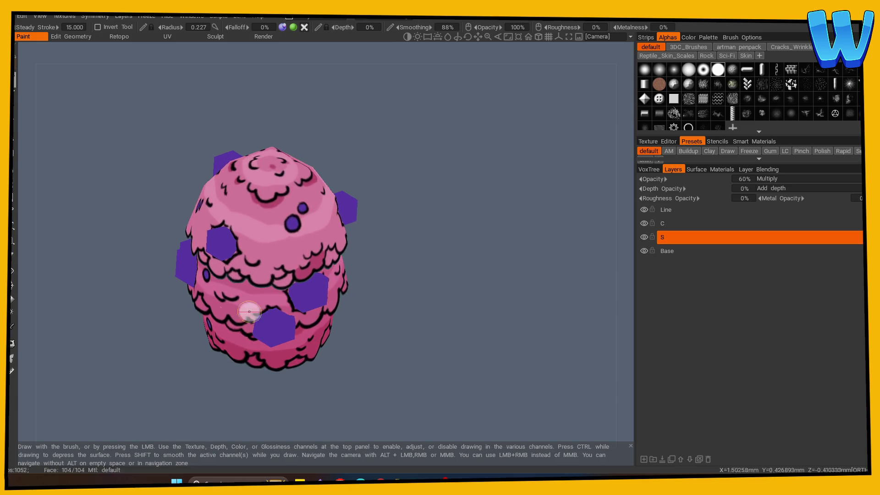
Pick the darker pink shading colour from the colour picker
key(c)
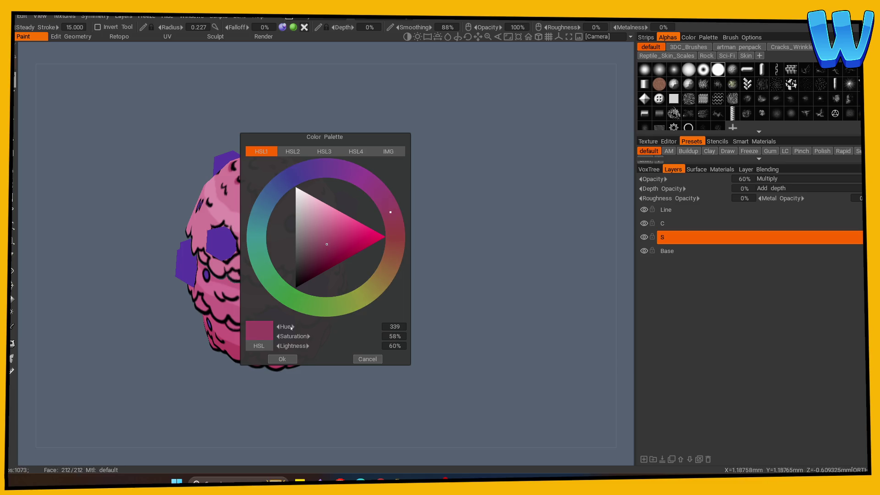
click(282, 359)
drag(361, 314, 364, 271)
drag(390, 220, 266, 234)
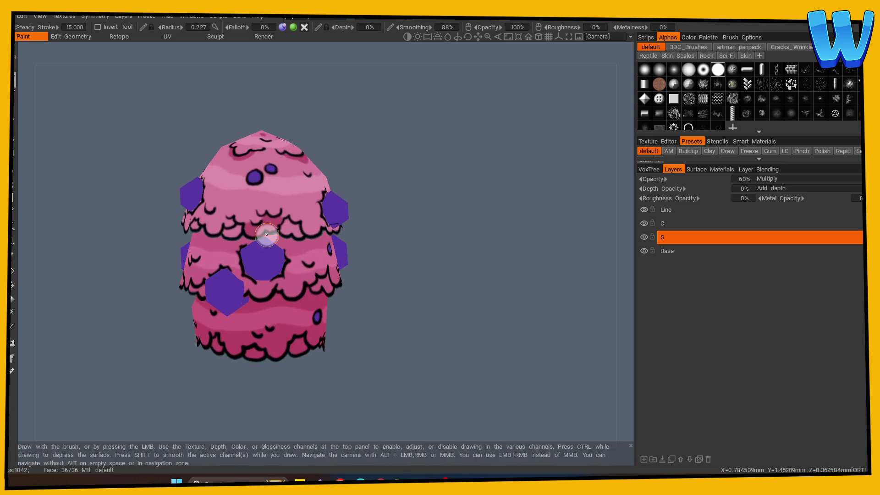
mouse_move(403, 220)
mouse_down()
mouse_move(422, 246)
mouse_move(424, 270)
mouse_up()
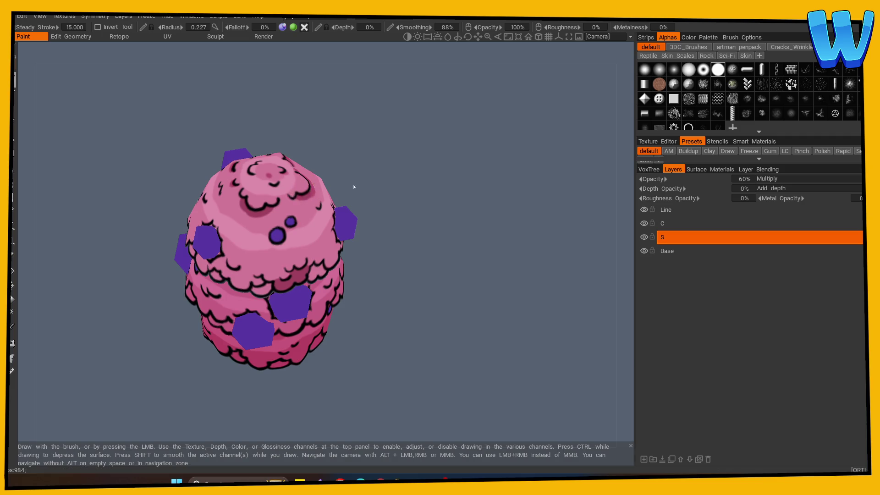
drag(353, 186, 292, 228)
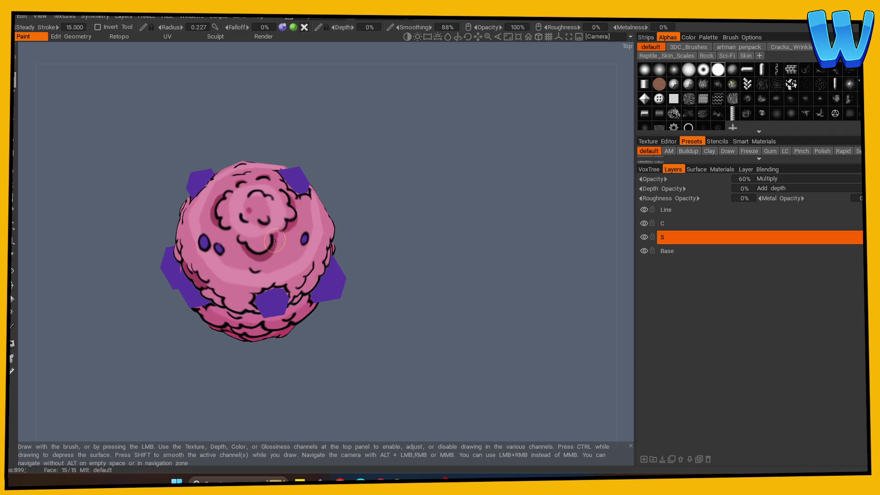
mouse_move(293, 222)
alt+mouse_down()
mouse_move(390, 227)
mouse_move(262, 214)
alt+mouse_up()
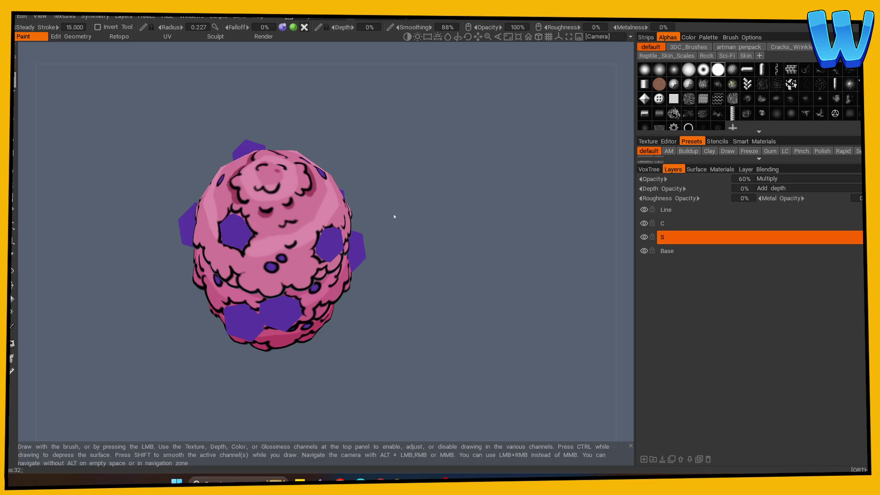
Orbit around the cupcake to inspect the shading on each side
mouse_move(395, 216)
mouse_down()
mouse_move(501, 263)
mouse_move(347, 254)
mouse_up()
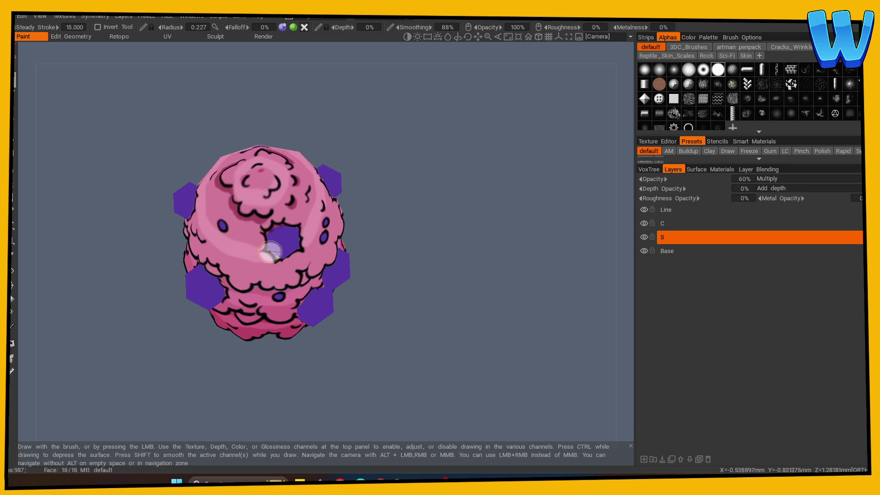
mouse_move(357, 247)
mouse_down()
mouse_move(381, 241)
mouse_move(312, 226)
mouse_up()
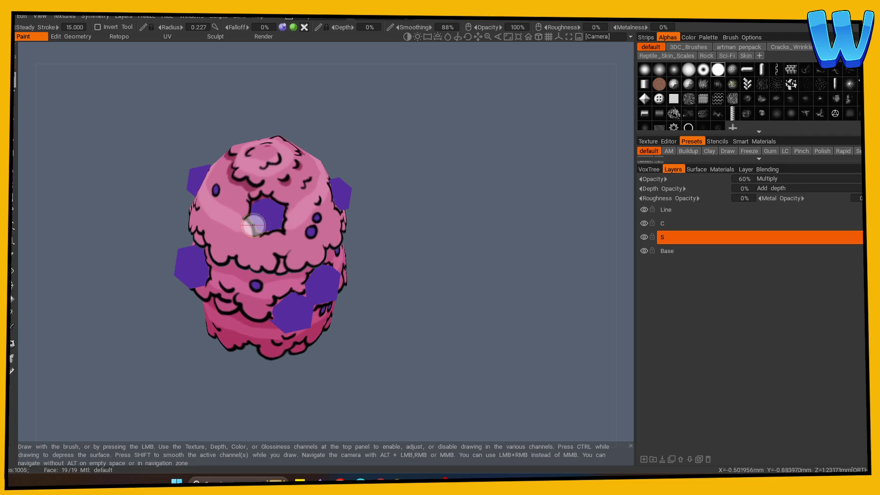
mouse_move(389, 229)
mouse_down()
mouse_move(452, 228)
mouse_move(269, 218)
mouse_up()
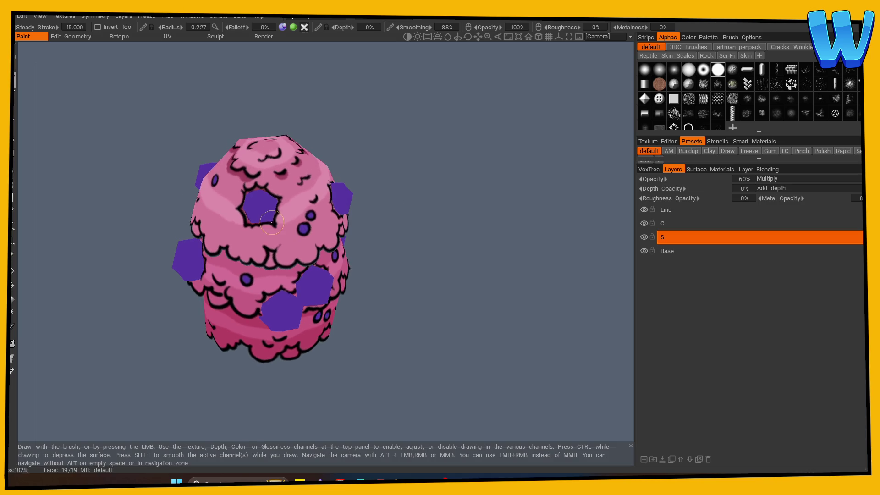
drag(393, 222, 434, 235)
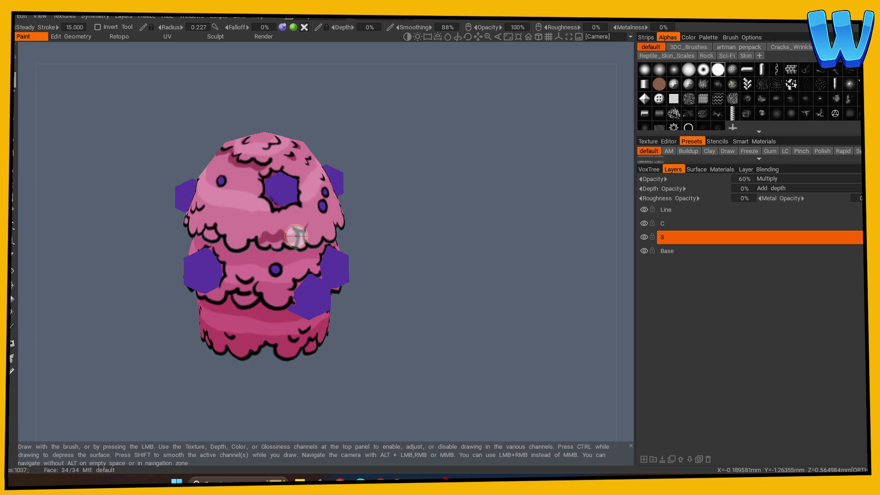
mouse_move(412, 215)
mouse_down()
mouse_move(429, 218)
mouse_move(278, 248)
mouse_up()
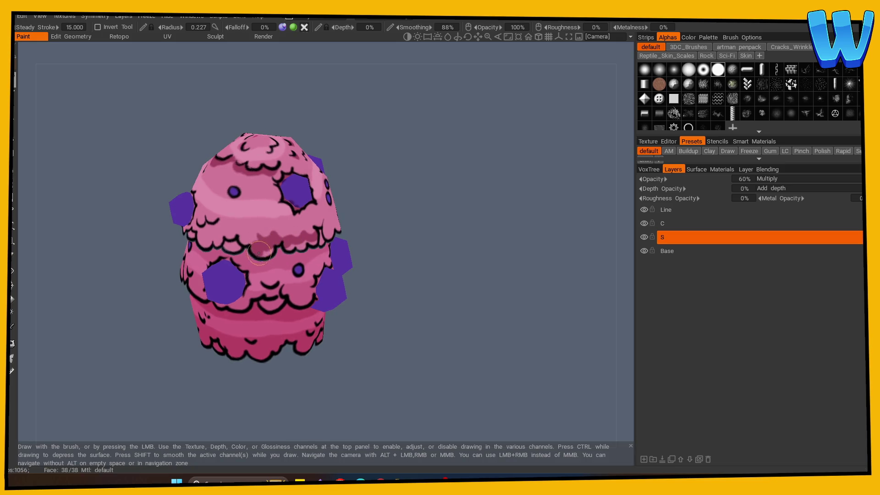
mouse_move(394, 238)
mouse_down()
mouse_move(411, 243)
mouse_move(432, 216)
mouse_move(514, 235)
mouse_move(433, 268)
mouse_move(253, 249)
mouse_up()
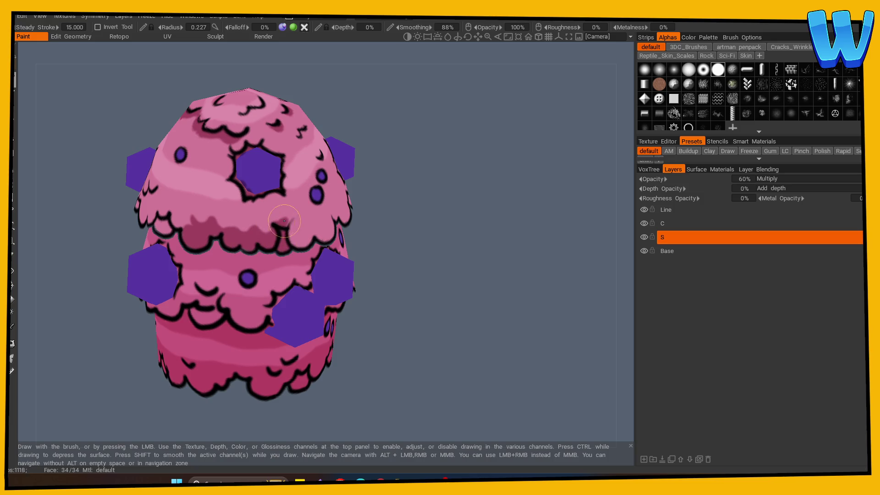
mouse_move(435, 247)
mouse_down()
mouse_move(451, 252)
mouse_move(252, 244)
mouse_up()
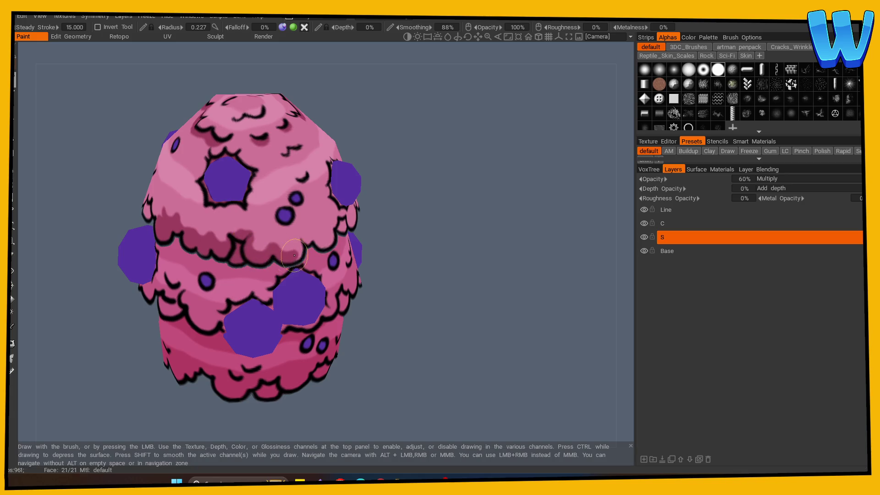
mouse_move(380, 243)
mouse_down()
mouse_move(405, 250)
mouse_move(397, 245)
mouse_up()
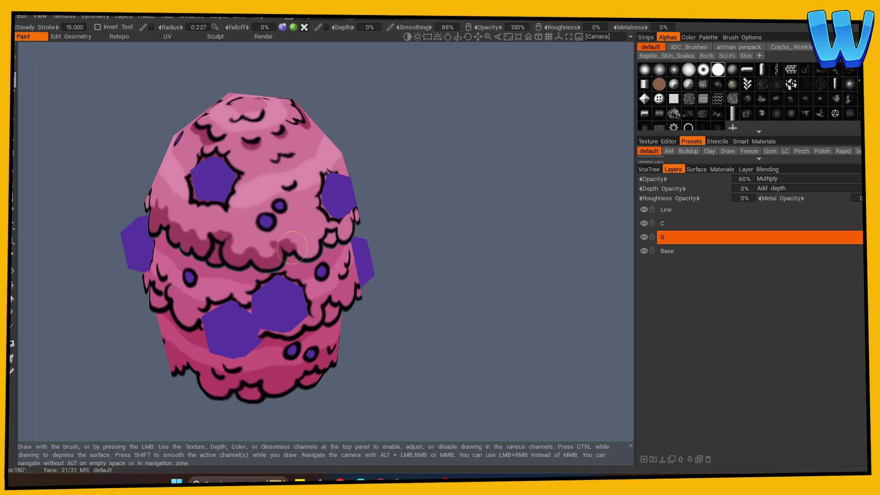
mouse_move(403, 241)
mouse_down()
mouse_move(421, 241)
mouse_move(262, 258)
mouse_up()
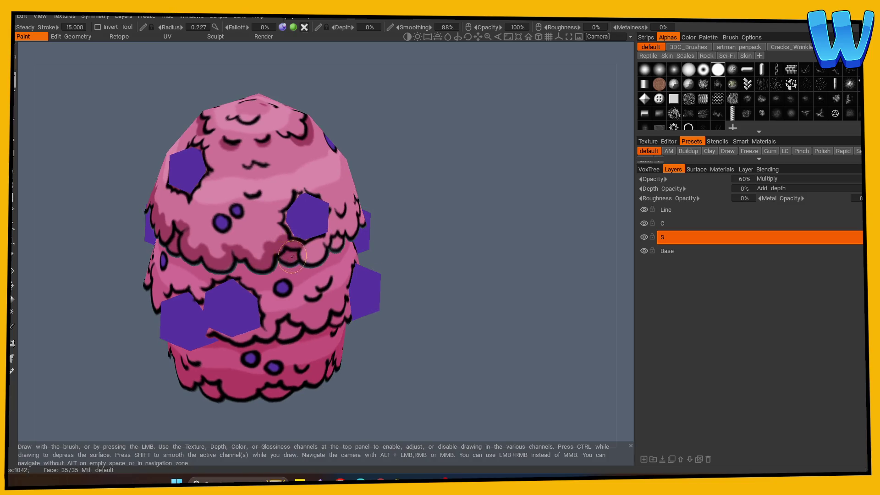
drag(448, 255, 249, 251)
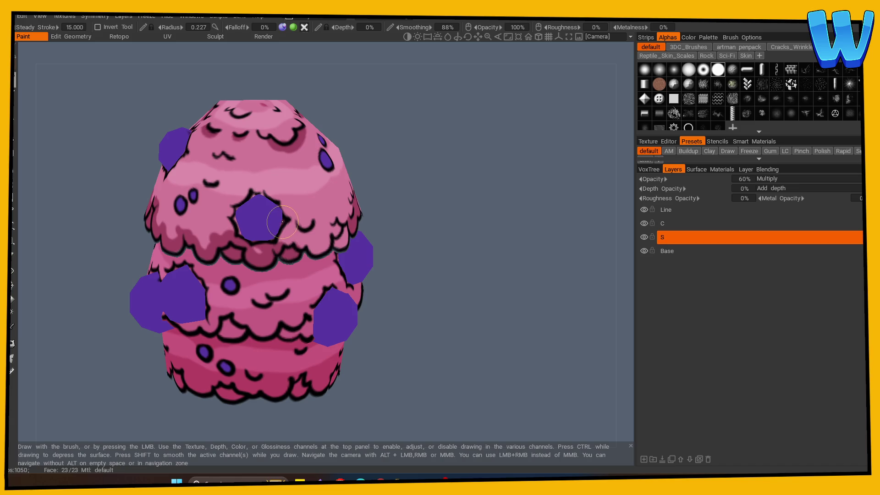
middle_drag(239, 232, 448, 252)
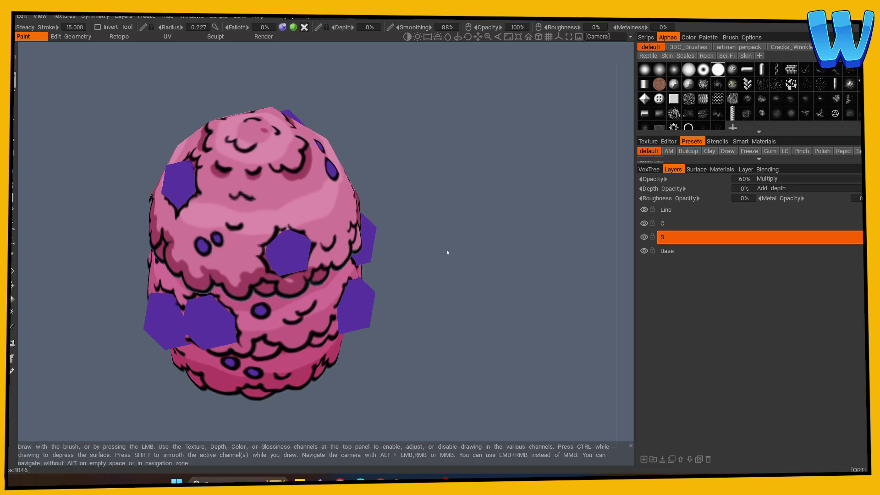
mouse_move(290, 226)
middle_down()
mouse_move(378, 246)
mouse_move(226, 255)
middle_up()
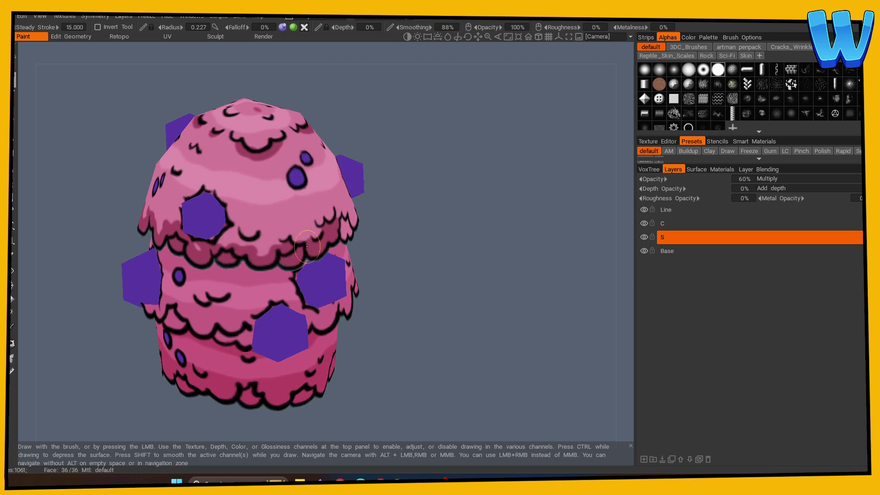
Paint a darker stroke near the upper bubble row, then undo it
middle_drag(325, 226, 493, 234)
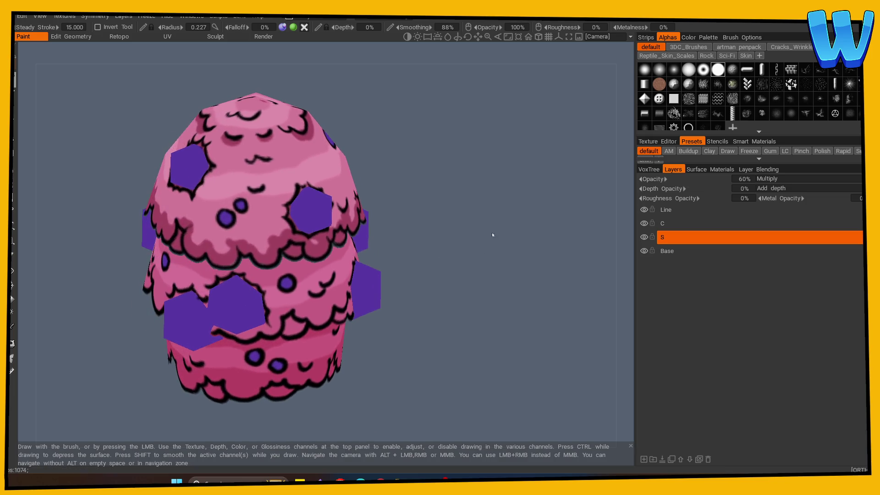
middle_drag(304, 236, 409, 239)
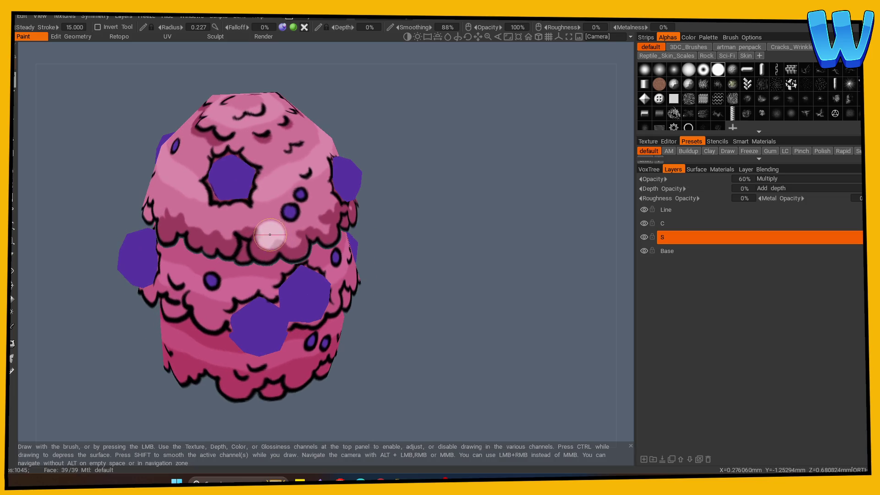
mouse_move(339, 225)
middle_down()
mouse_move(387, 230)
mouse_move(336, 224)
middle_up()
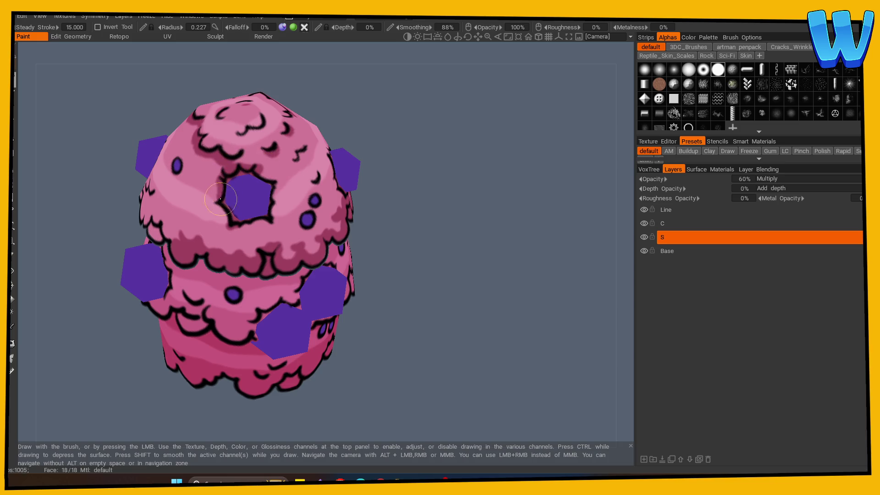
drag(402, 196, 271, 225)
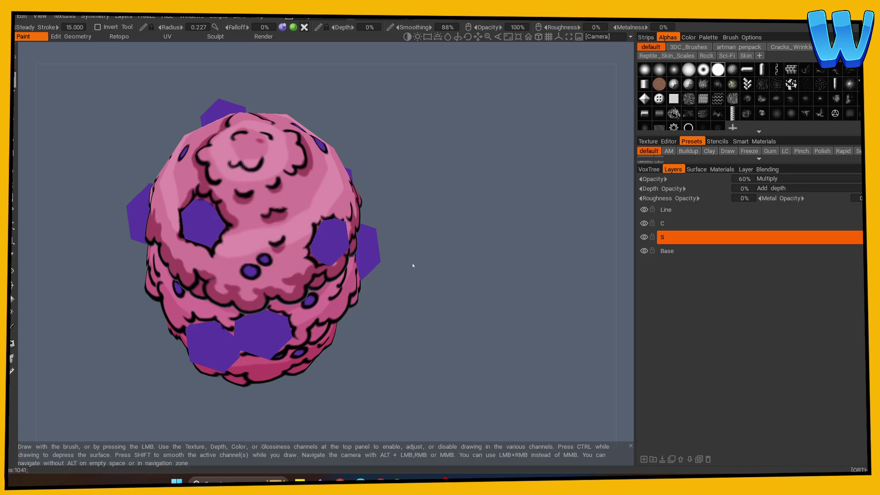
drag(412, 262, 272, 226)
mouse_move(399, 231)
mouse_down()
mouse_move(289, 208)
mouse_move(266, 190)
mouse_move(277, 181)
mouse_move(359, 220)
mouse_up()
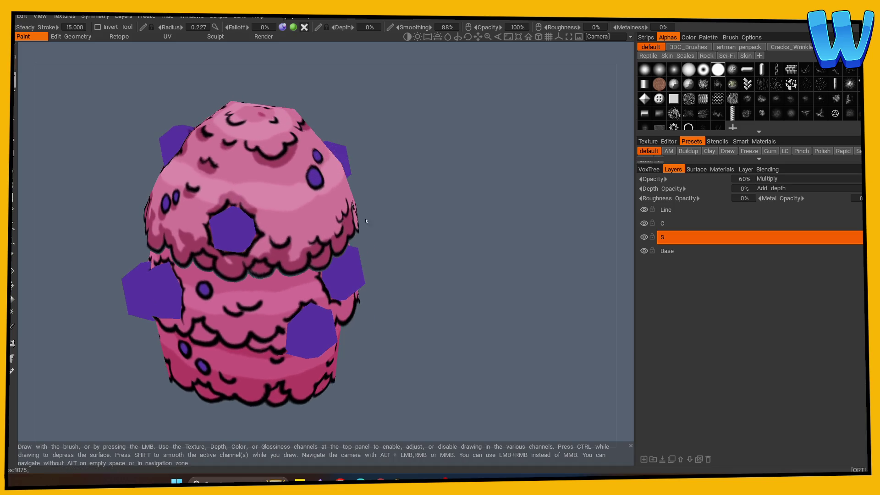
scroll(305, 265, down, 3)
mouse_move(220, 323)
mouse_down()
mouse_move(198, 335)
mouse_move(357, 338)
mouse_up()
scroll(357, 338, up, 3)
mouse_move(504, 275)
alt+mouse_down()
mouse_move(275, 209)
mouse_move(478, 264)
alt+mouse_up()
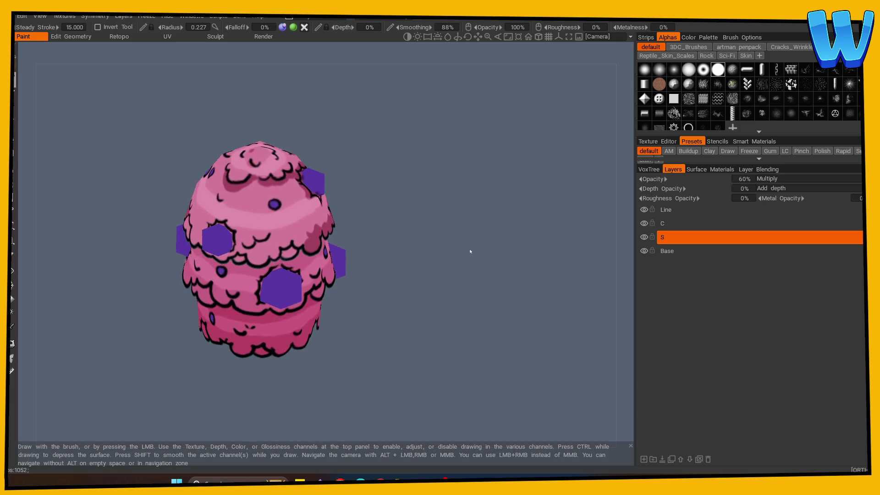
scroll(250, 252, up, 2)
mouse_move(251, 251)
mouse_down()
mouse_move(259, 251)
mouse_move(255, 236)
mouse_move(294, 243)
mouse_move(273, 252)
mouse_move(290, 246)
mouse_up()
key(ctrl+z)
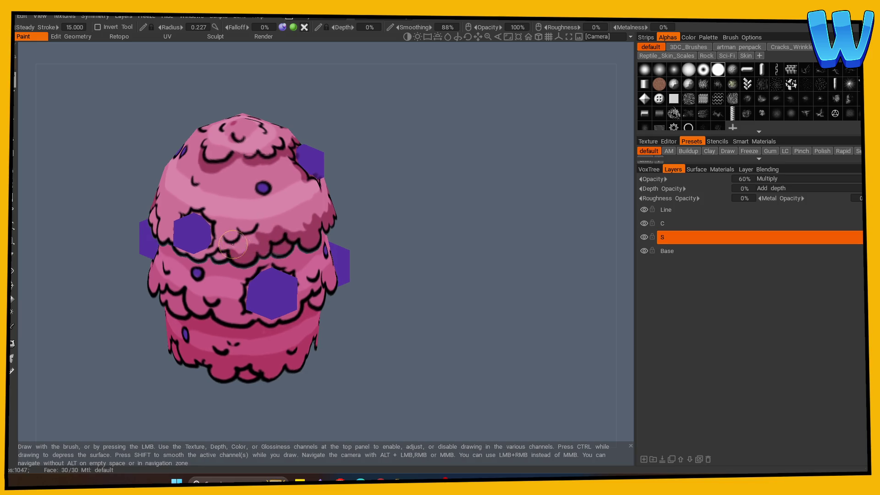
Turn a purple hexagon to face front and paint darker shading under the middle bubble row
scroll(354, 224, down, 2)
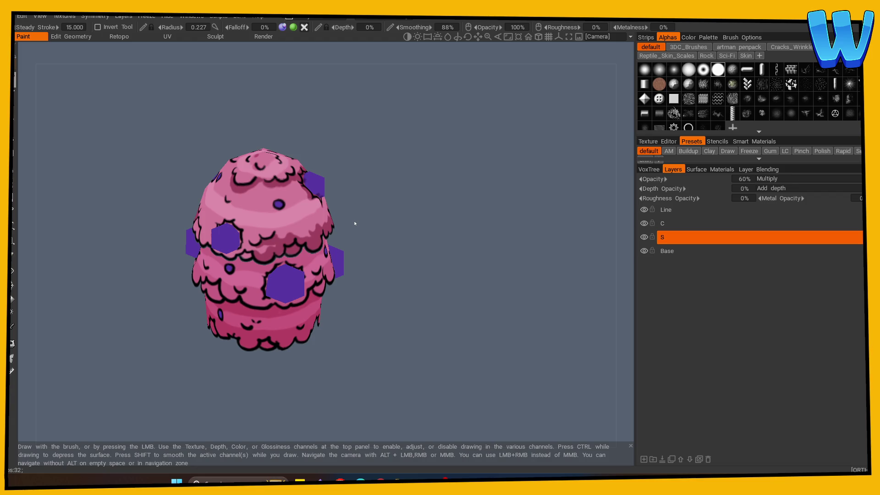
mouse_move(434, 275)
mouse_down()
mouse_move(557, 251)
mouse_move(449, 274)
mouse_move(433, 254)
mouse_up()
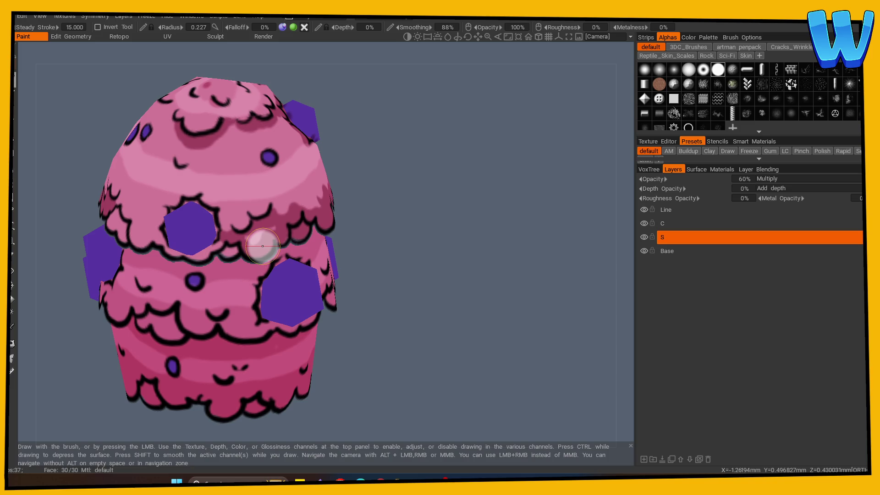
mouse_move(263, 246)
alt+mouse_down()
mouse_move(465, 295)
mouse_move(212, 252)
mouse_move(218, 216)
alt+mouse_up()
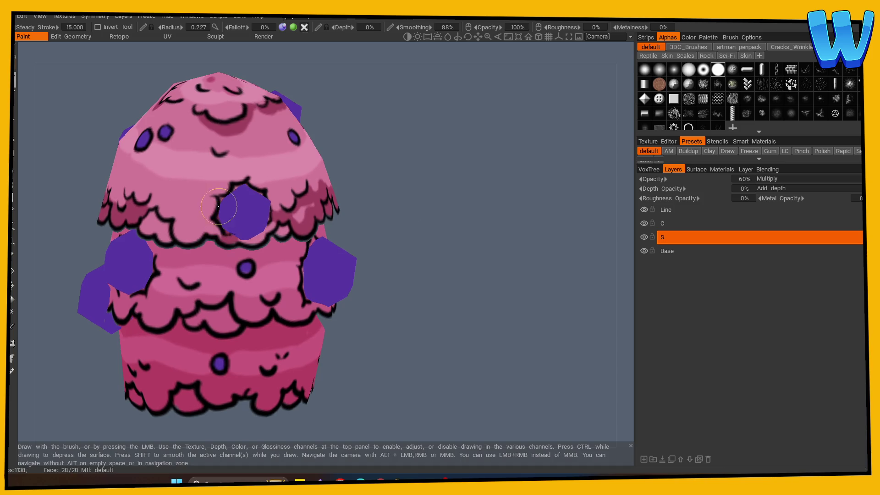
mouse_move(235, 187)
alt+mouse_down()
mouse_move(230, 206)
mouse_move(388, 236)
mouse_move(362, 216)
alt+mouse_up()
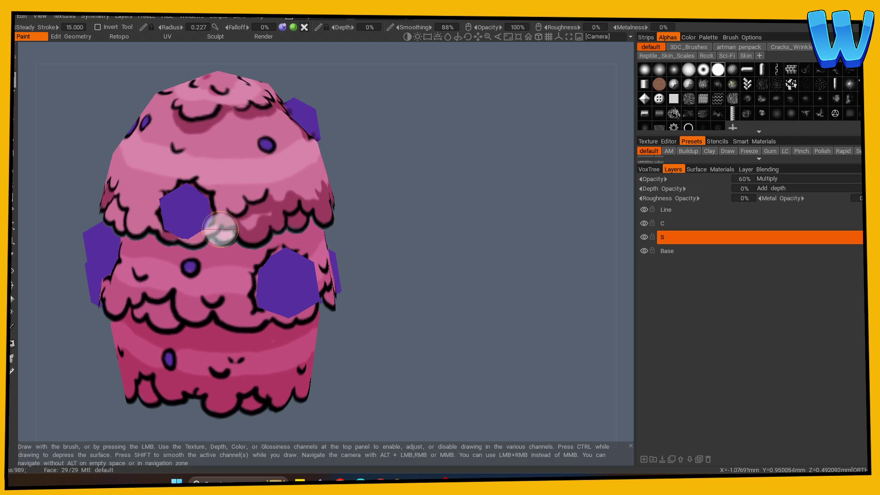
alt+drag(314, 202, 239, 232)
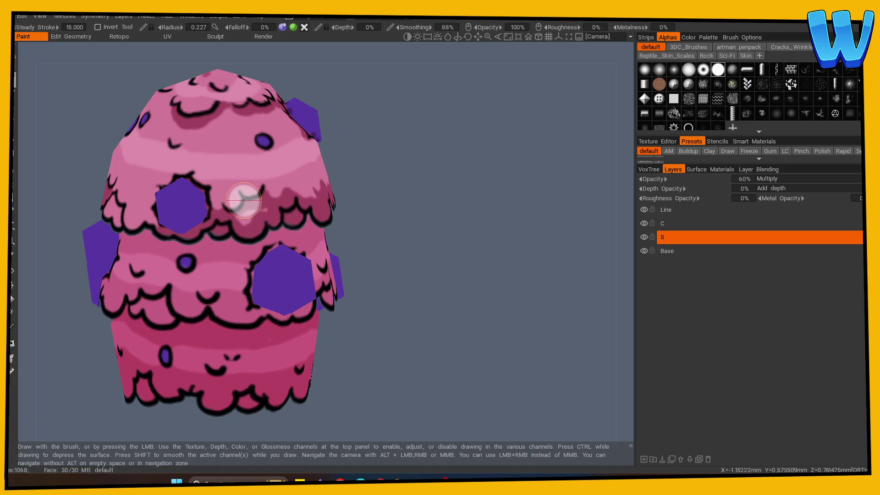
drag(383, 196, 380, 239)
mouse_move(403, 181)
mouse_down()
mouse_move(417, 179)
mouse_move(272, 183)
mouse_up()
mouse_move(413, 174)
mouse_down()
mouse_move(426, 173)
mouse_move(418, 191)
mouse_move(365, 151)
mouse_move(356, 158)
mouse_up()
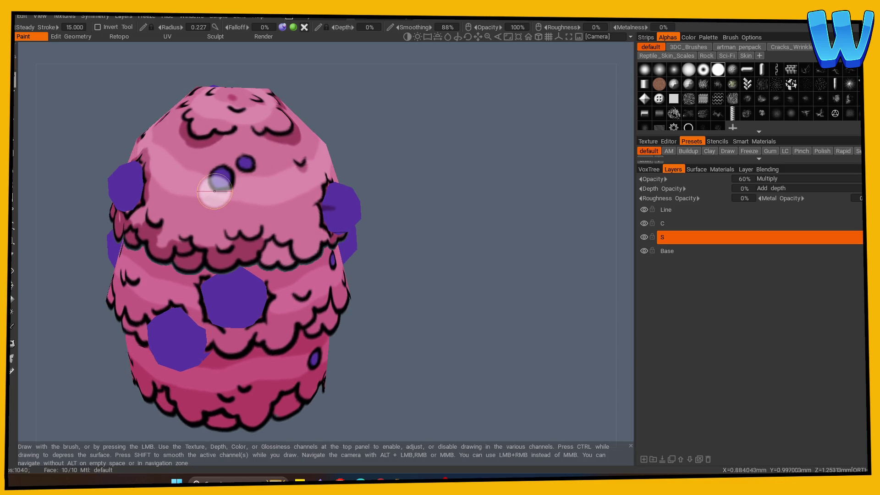
drag(403, 201, 366, 216)
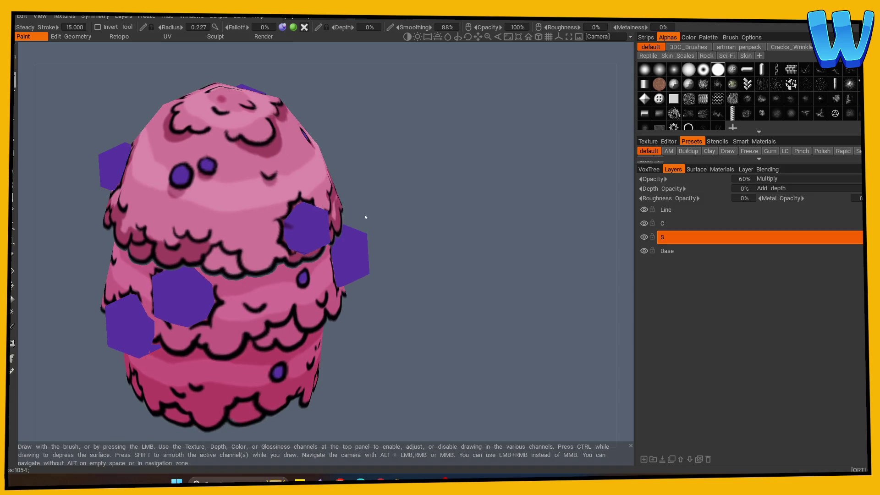
mouse_move(229, 249)
mouse_down()
mouse_move(215, 252)
mouse_move(270, 260)
mouse_up()
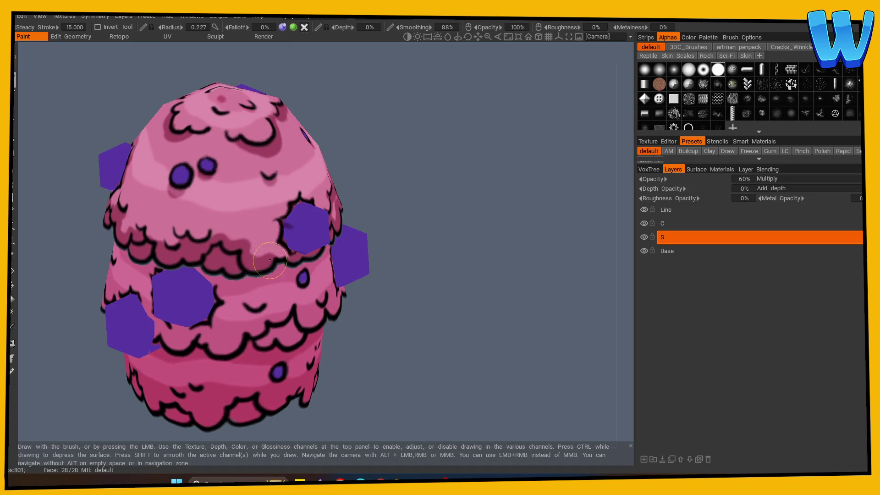
Orbit the cupcake to check the new shading from several sides
mouse_move(403, 244)
mouse_down()
mouse_move(416, 244)
mouse_move(232, 247)
mouse_move(250, 222)
mouse_move(270, 219)
mouse_move(393, 250)
mouse_move(222, 220)
mouse_up()
mouse_move(344, 233)
mouse_down()
mouse_move(458, 244)
mouse_move(469, 263)
mouse_move(238, 226)
mouse_up()
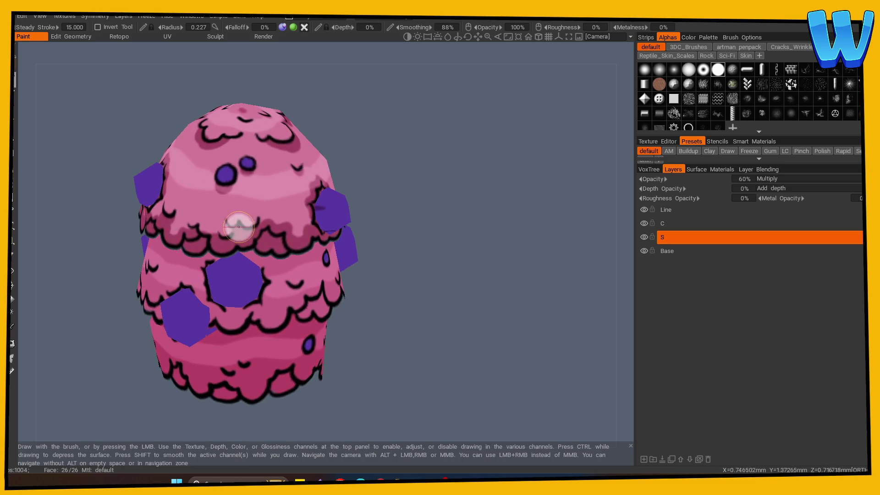
drag(394, 220, 457, 232)
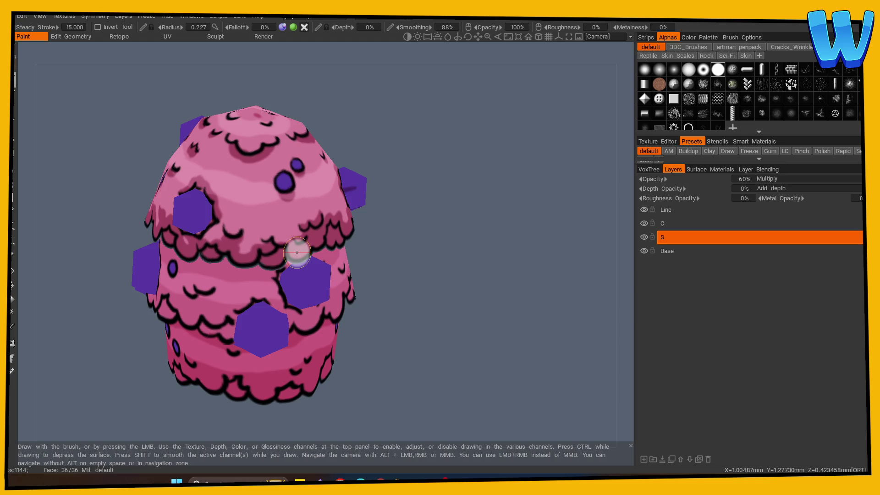
mouse_move(297, 252)
mouse_down()
mouse_move(466, 289)
mouse_move(275, 232)
mouse_move(436, 256)
mouse_move(300, 238)
mouse_move(432, 245)
mouse_up()
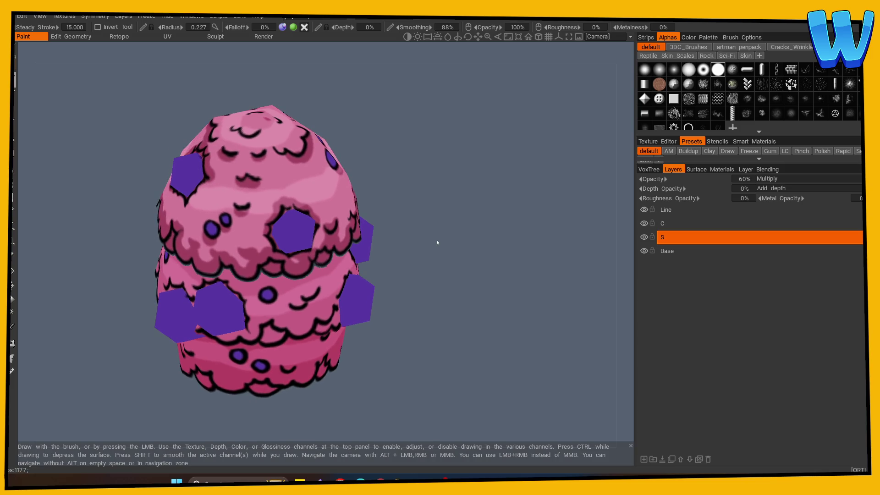
mouse_move(440, 213)
mouse_down()
mouse_move(389, 228)
mouse_move(403, 238)
mouse_move(375, 223)
mouse_move(415, 186)
mouse_move(465, 224)
mouse_move(438, 227)
mouse_up()
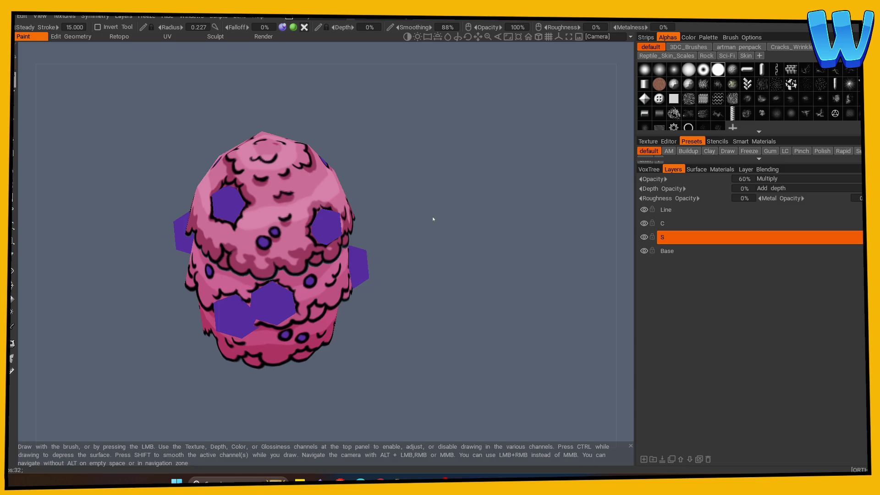
Rotate the cupcake, past the top hole, to reach another side needing shading
mouse_move(434, 219)
mouse_down()
mouse_move(465, 291)
mouse_move(351, 252)
mouse_up()
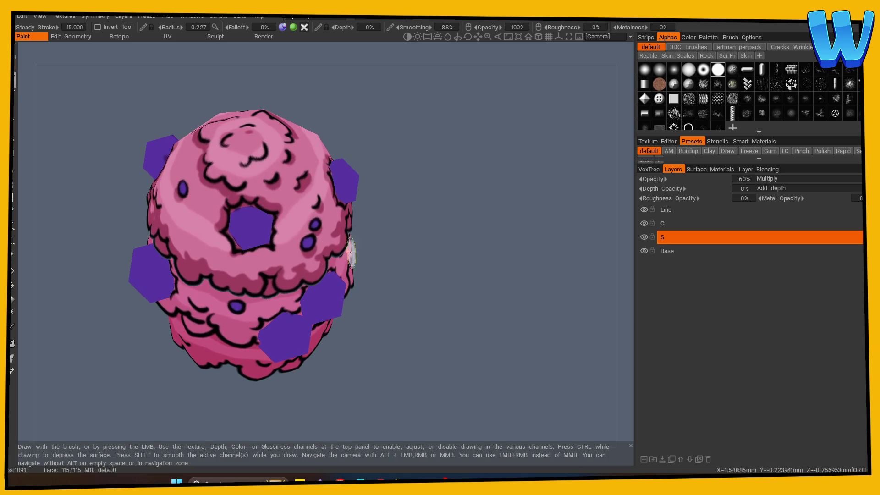
mouse_move(416, 262)
mouse_down()
mouse_move(449, 249)
mouse_move(462, 267)
mouse_up()
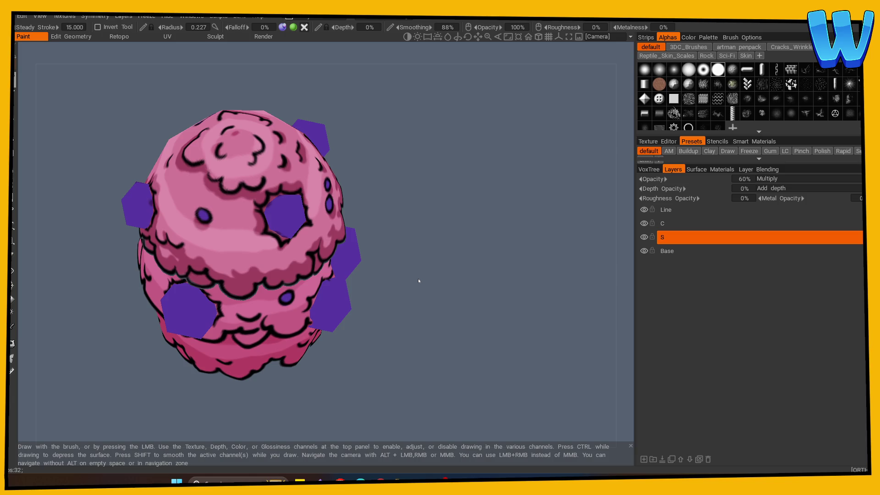
drag(418, 279, 463, 321)
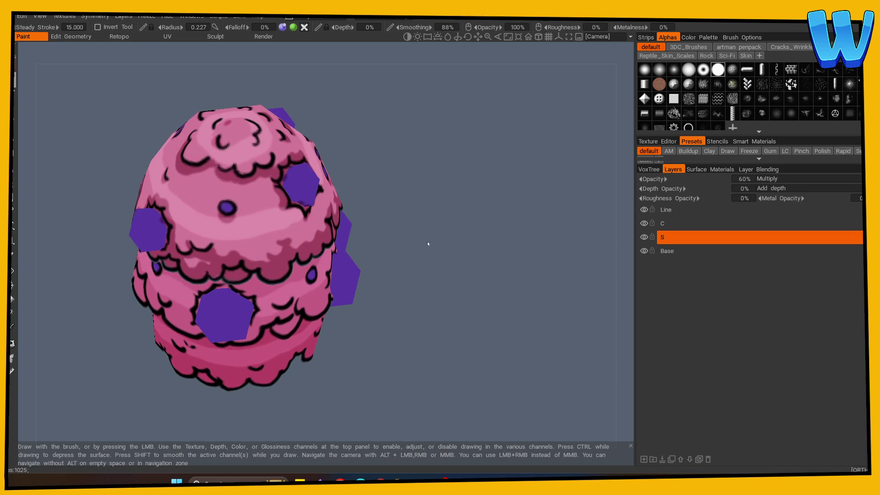
mouse_move(428, 247)
mouse_down()
mouse_move(444, 246)
mouse_move(434, 254)
mouse_up()
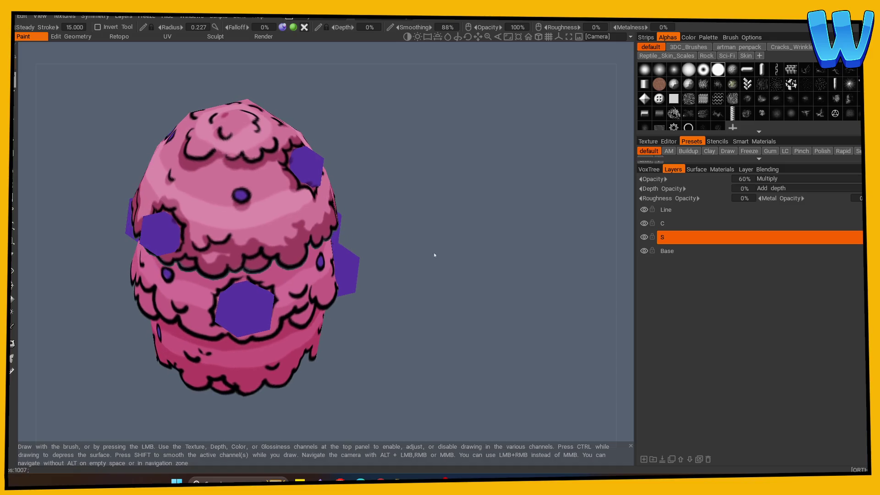
mouse_move(403, 222)
mouse_down()
mouse_move(481, 240)
mouse_move(367, 248)
mouse_move(429, 271)
mouse_up()
Erase stray shading on layer S, then repaint darker patches on the upper sides with the brush
key(e)
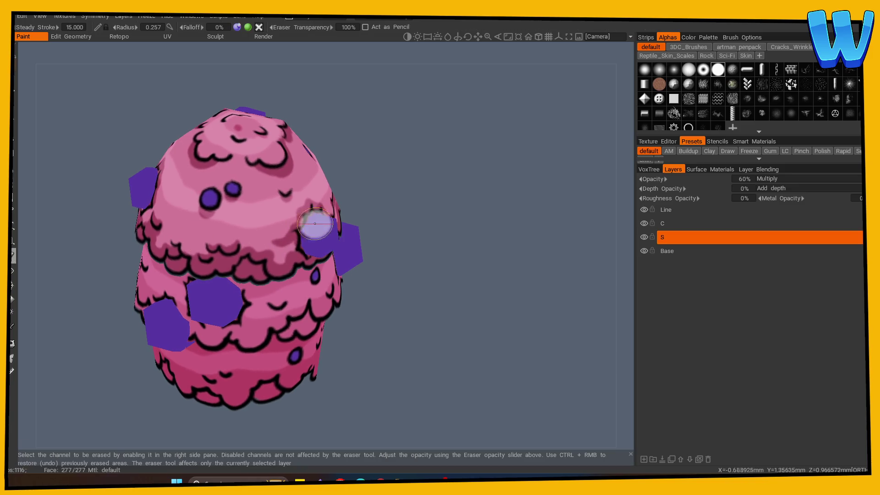
drag(406, 247, 210, 193)
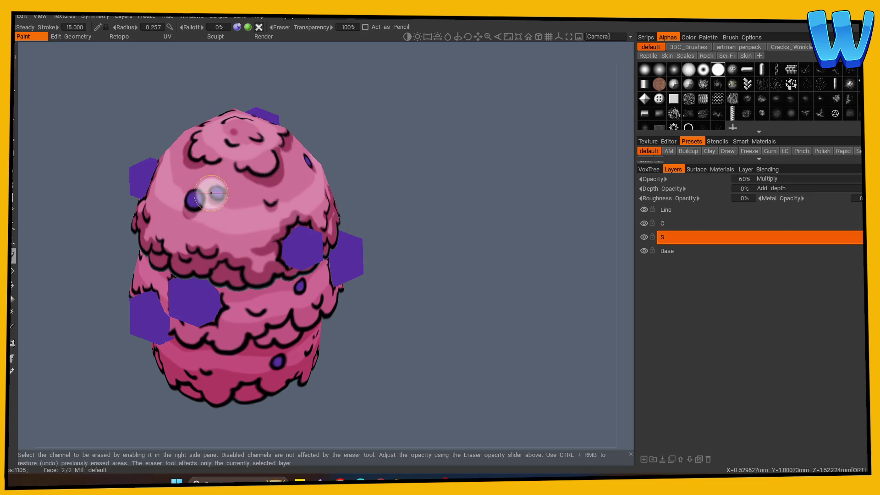
key(b)
drag(410, 262, 320, 261)
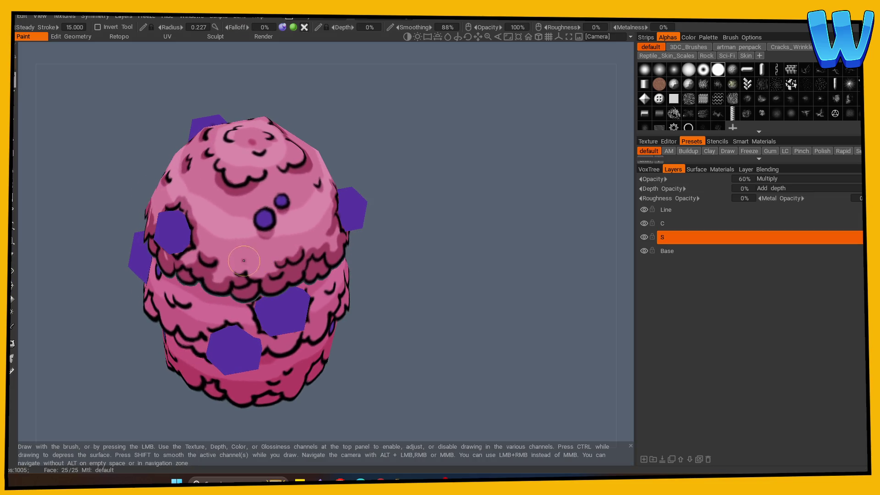
drag(389, 246, 436, 241)
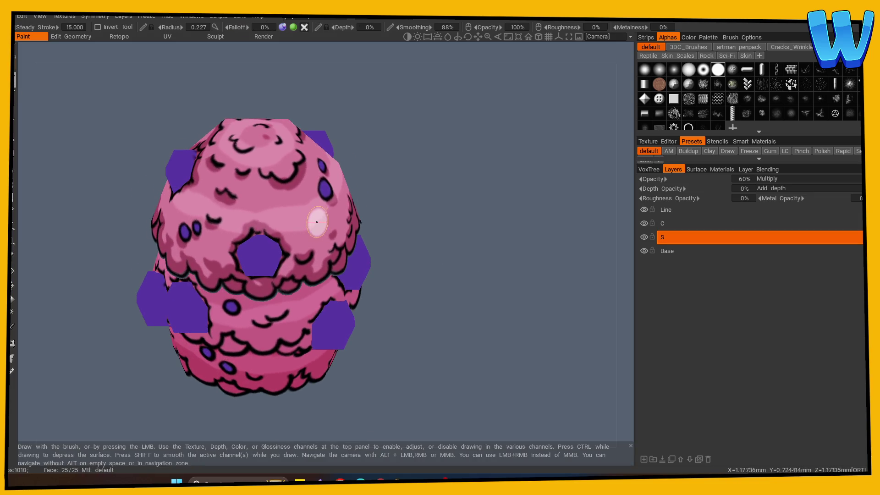
mouse_move(314, 203)
mouse_down()
mouse_move(445, 249)
mouse_move(265, 232)
mouse_move(525, 244)
mouse_up()
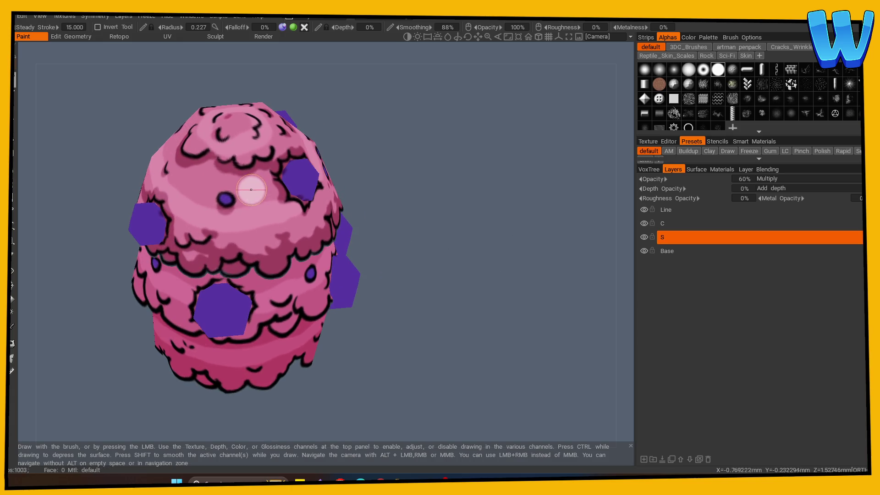
mouse_move(263, 201)
mouse_down()
mouse_move(408, 226)
mouse_move(235, 204)
mouse_up()
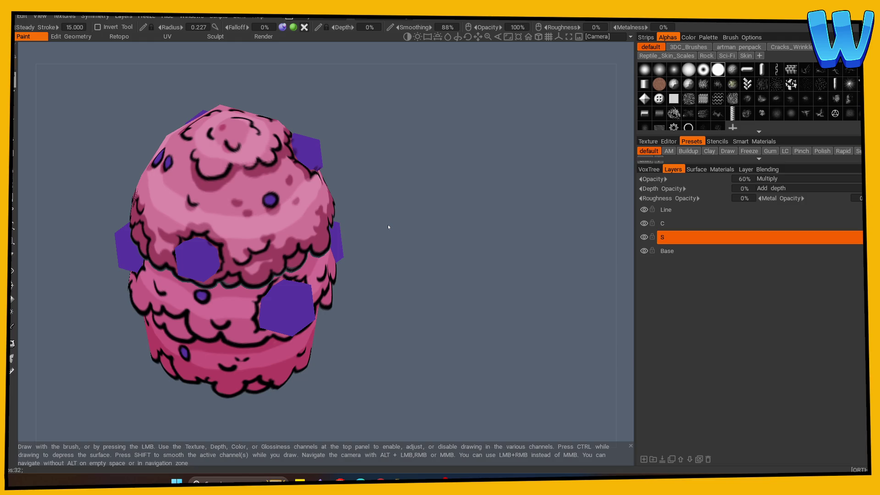
mouse_move(388, 227)
mouse_down()
mouse_move(437, 312)
mouse_move(326, 274)
mouse_up()
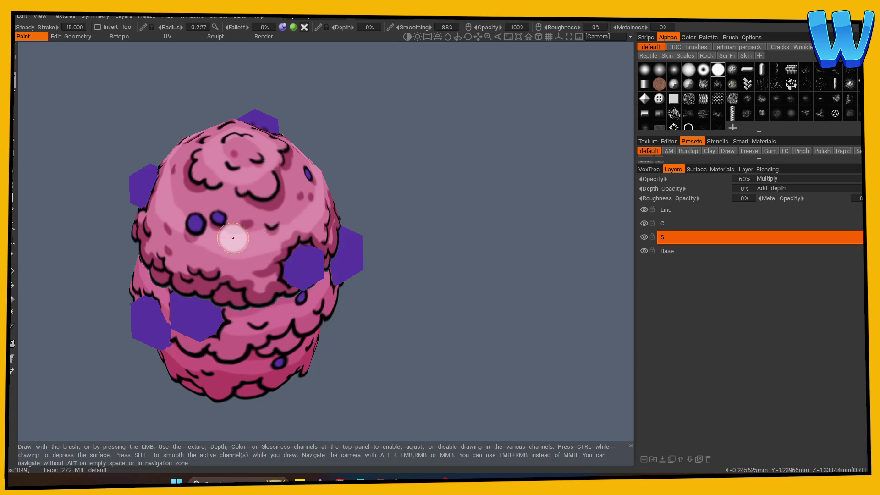
alt+right_drag(304, 230, 354, 253)
mouse_move(354, 253)
alt+mouse_down()
mouse_move(200, 379)
mouse_move(301, 371)
alt+mouse_up()
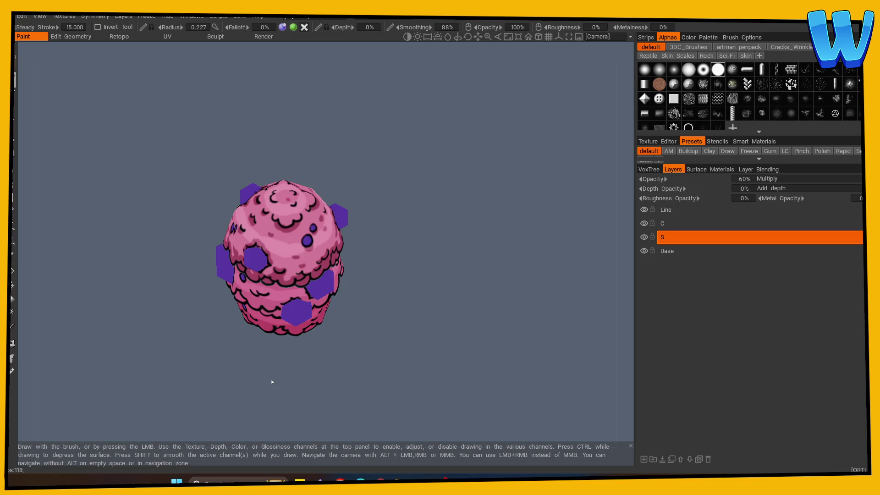
Rotate and zoom around the cupcake to reach bubble rows still lacking shading
drag(272, 382, 404, 295)
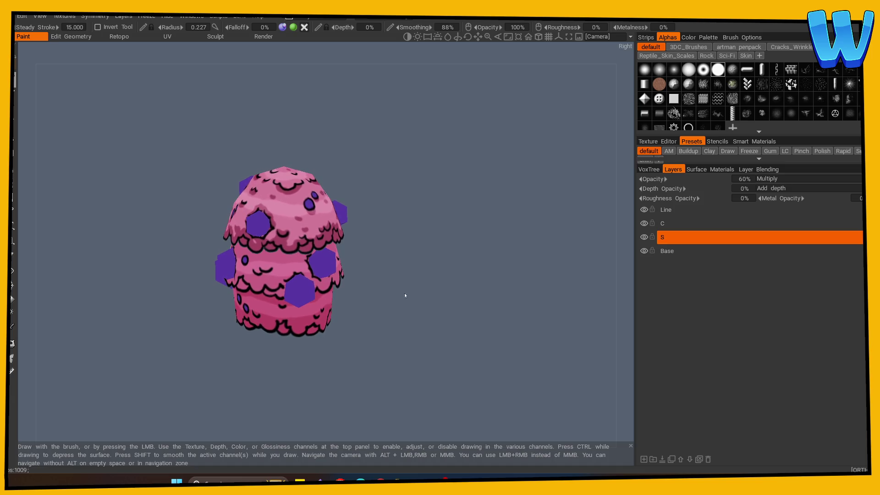
right_drag(404, 295, 570, 279)
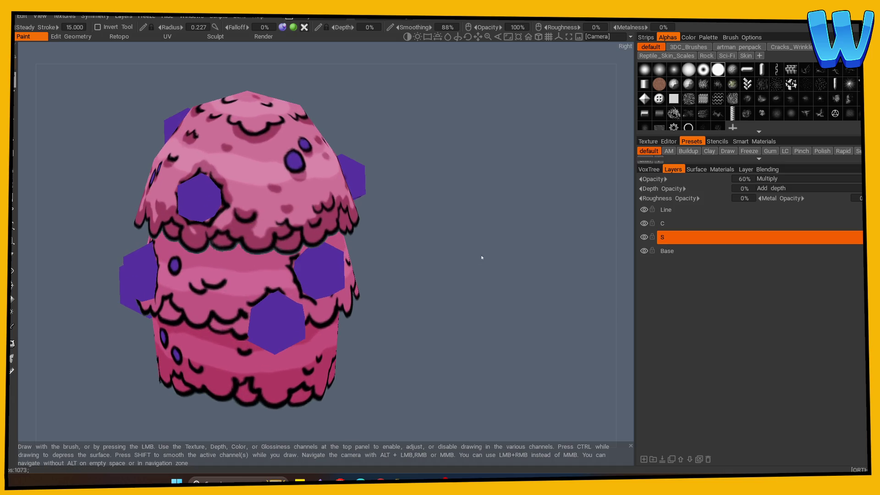
right_drag(478, 255, 188, 338)
mouse_move(187, 337)
mouse_down()
mouse_move(248, 373)
mouse_move(365, 364)
mouse_up()
right_drag(366, 364, 430, 338)
drag(430, 337, 345, 261)
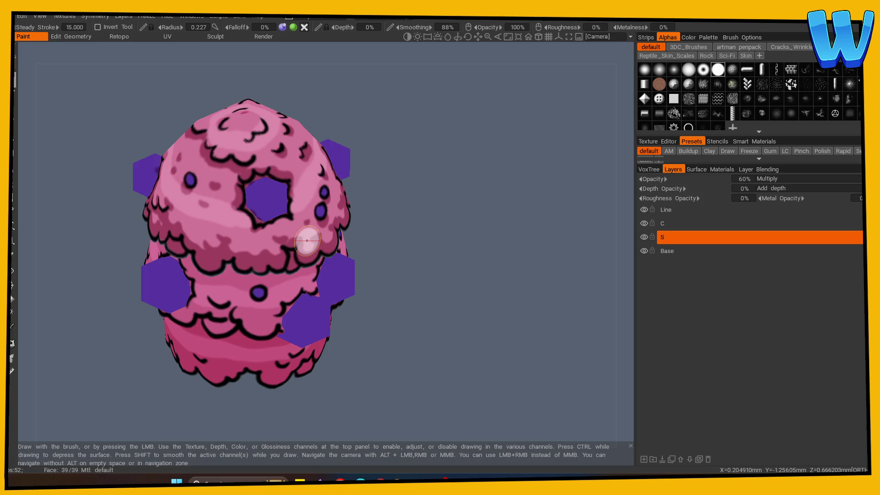
drag(426, 305, 449, 300)
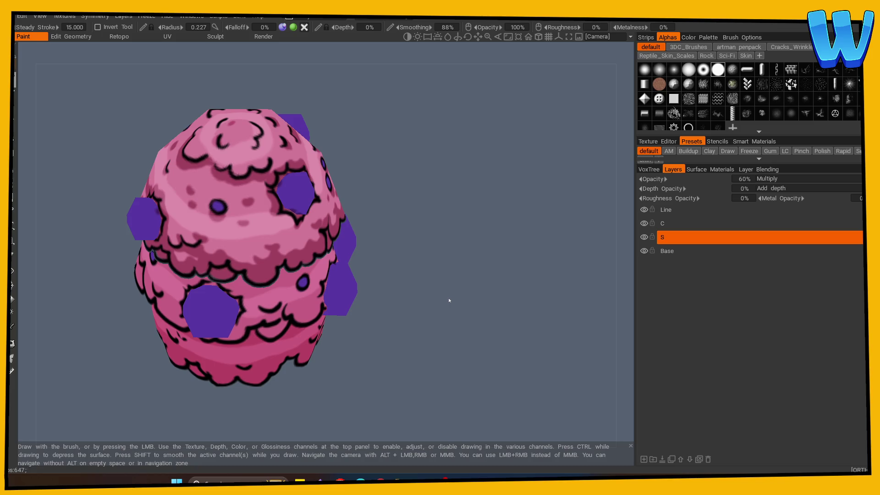
mouse_move(393, 292)
mouse_down()
mouse_move(411, 251)
mouse_move(466, 281)
mouse_move(250, 277)
mouse_move(269, 280)
mouse_move(257, 290)
mouse_move(282, 287)
mouse_move(304, 271)
mouse_move(247, 293)
mouse_up()
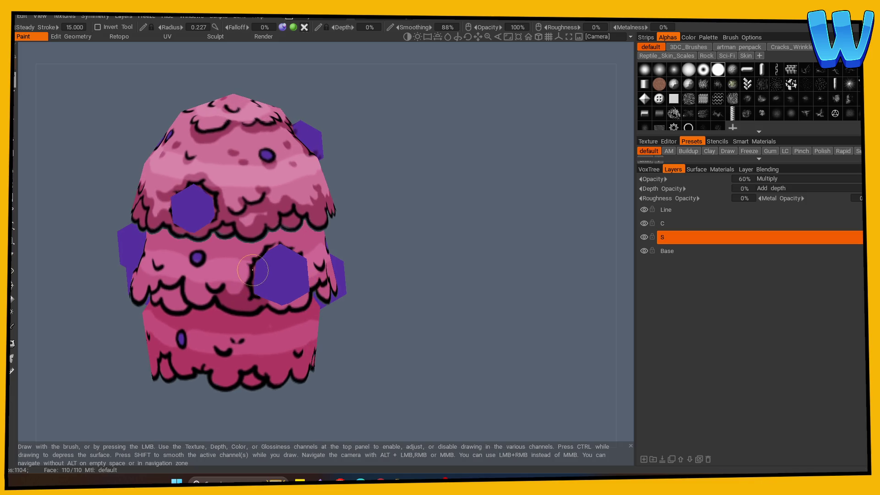
Switch to orthographic view and orbit the cupcake's left side to reach beneath the lower bubble row
key(5)
mouse_move(397, 272)
alt+mouse_down()
mouse_move(370, 274)
mouse_move(378, 277)
alt+mouse_up()
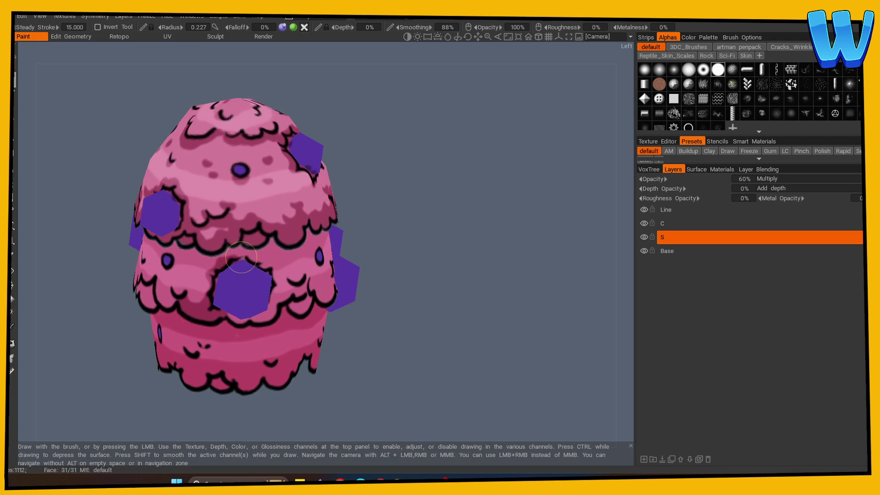
mouse_move(398, 269)
alt+mouse_down()
mouse_move(365, 218)
mouse_move(230, 264)
alt+mouse_up()
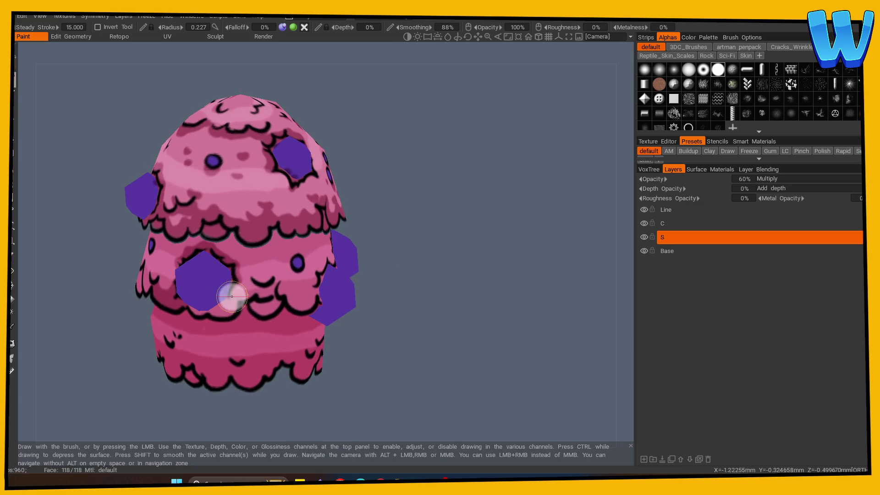
mouse_move(288, 320)
alt+mouse_down()
mouse_move(405, 290)
mouse_move(428, 270)
mouse_move(413, 290)
mouse_move(398, 281)
mouse_move(283, 297)
mouse_move(215, 280)
alt+mouse_up()
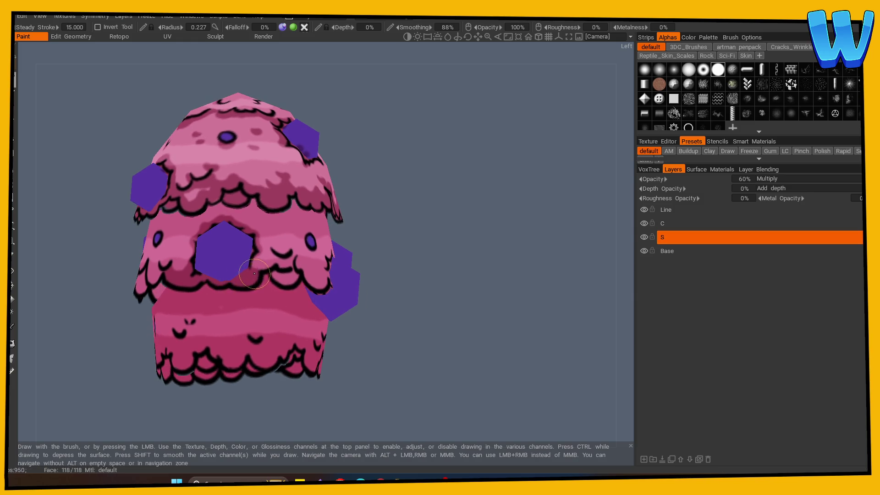
mouse_move(350, 264)
mouse_down()
mouse_move(406, 300)
mouse_move(223, 277)
mouse_up()
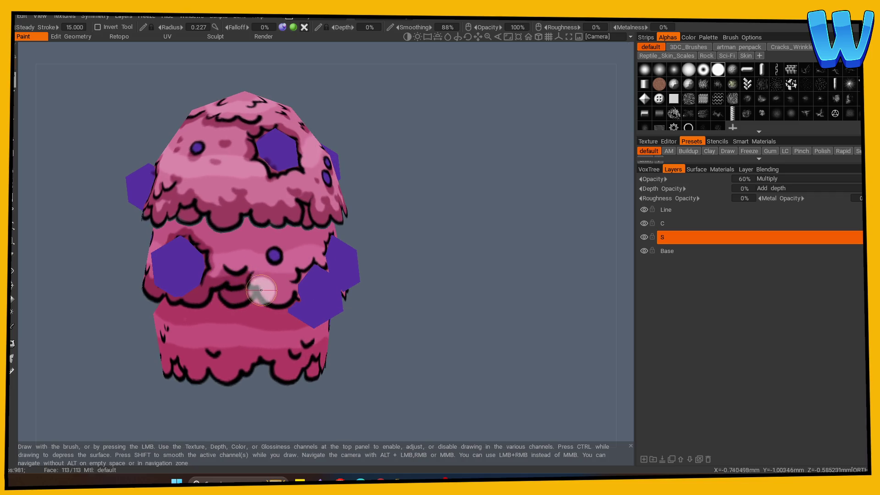
drag(422, 294, 228, 284)
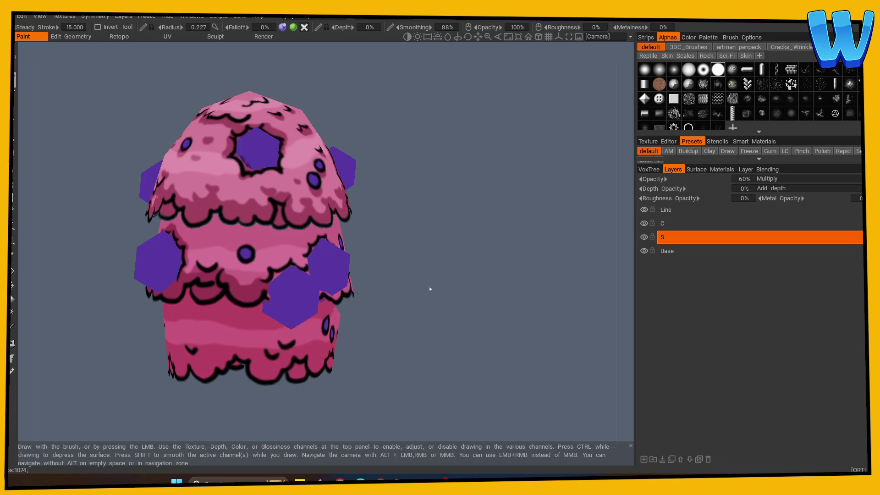
Orbit to the front, other sides and back, checking the lower row's shading for unshaded spots
drag(428, 290, 245, 293)
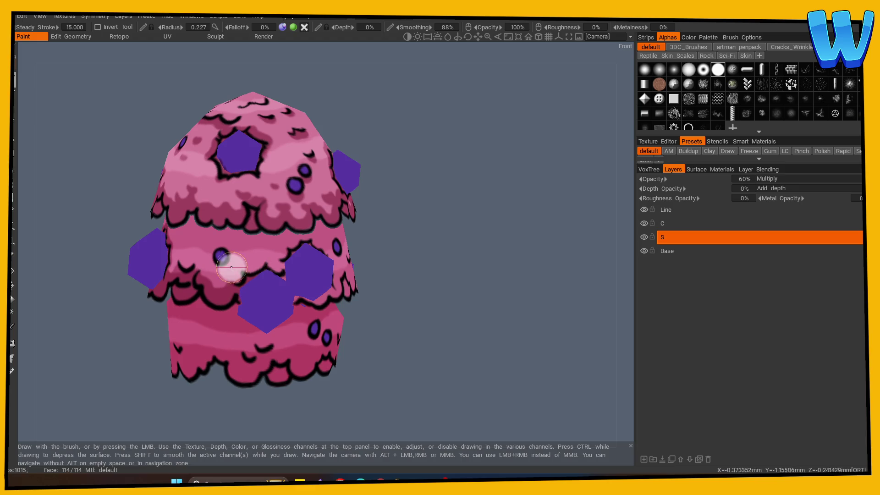
mouse_move(415, 261)
mouse_down()
mouse_move(431, 260)
mouse_move(403, 267)
mouse_move(444, 265)
mouse_move(422, 256)
mouse_move(462, 261)
mouse_move(423, 245)
mouse_up()
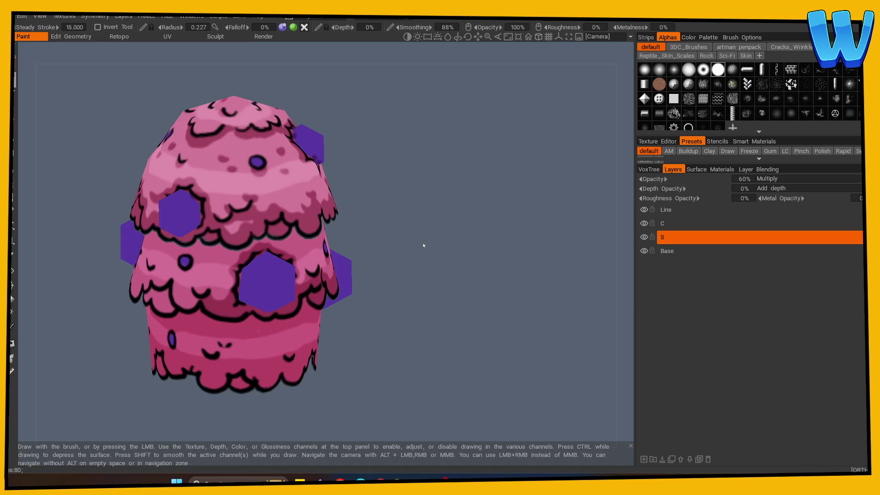
mouse_move(449, 223)
mouse_down()
mouse_move(495, 177)
mouse_move(399, 267)
mouse_move(490, 293)
mouse_up()
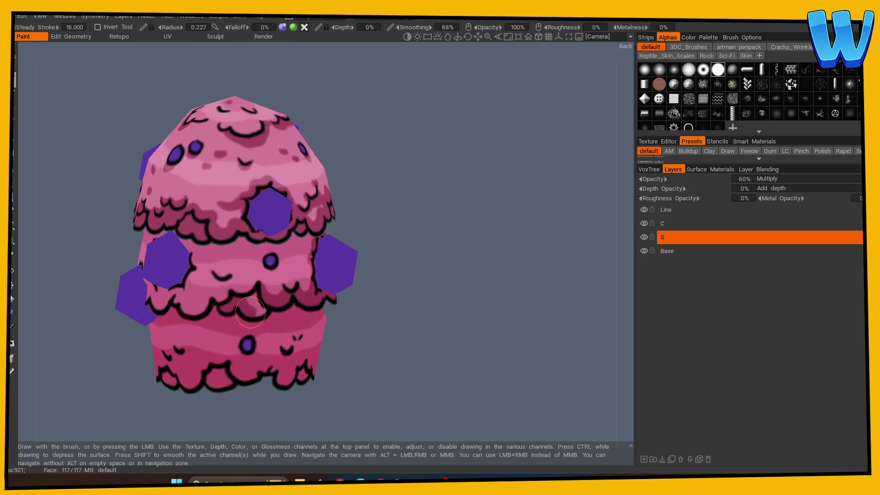
mouse_move(444, 243)
mouse_down()
mouse_move(475, 249)
mouse_move(450, 249)
mouse_up()
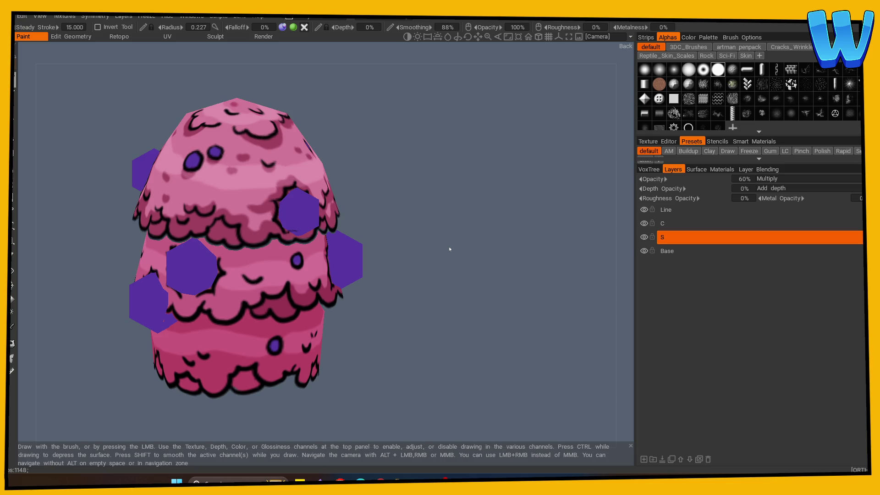
drag(405, 297, 452, 295)
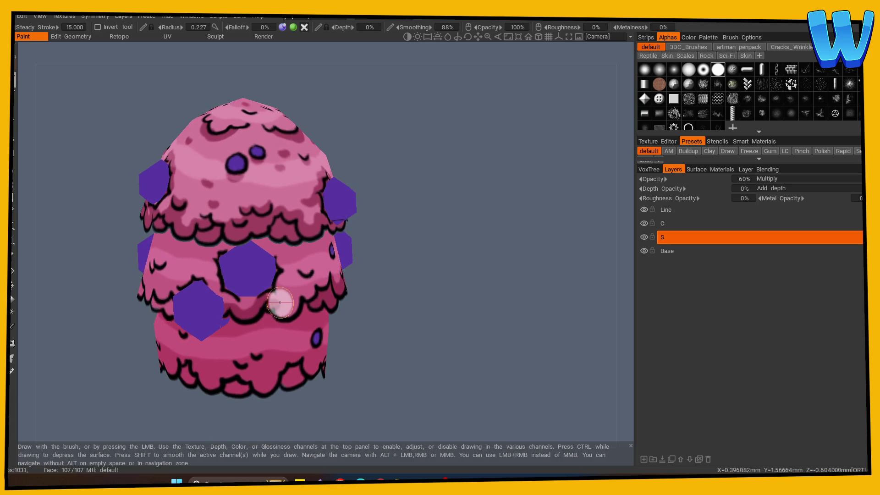
drag(390, 298, 418, 298)
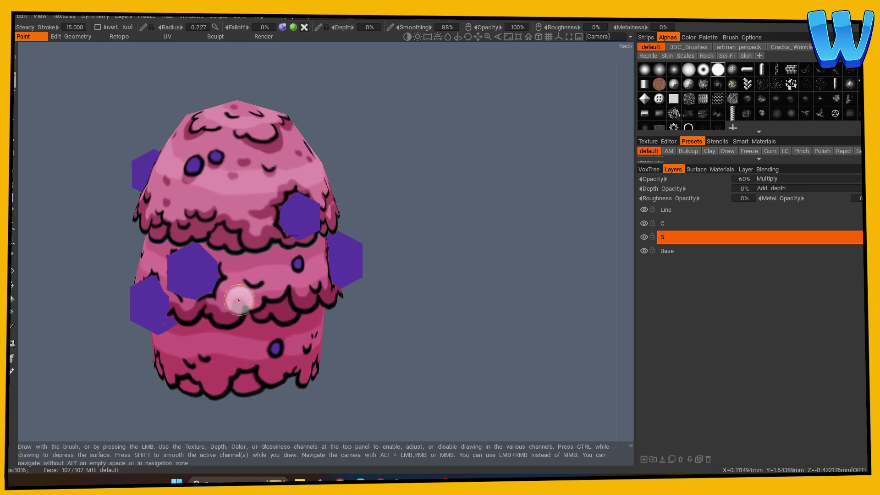
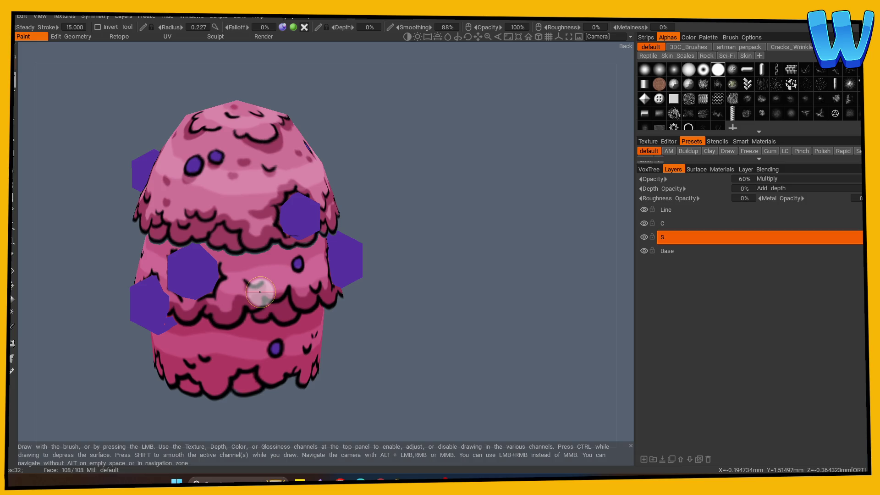
On layer S, paint darker shading on the pink surface near the scallops
mouse_move(260, 292)
mouse_down()
mouse_move(499, 320)
mouse_move(436, 281)
mouse_move(420, 251)
mouse_move(386, 241)
mouse_move(285, 255)
mouse_move(385, 270)
mouse_move(450, 258)
mouse_move(416, 275)
mouse_move(477, 290)
mouse_move(348, 284)
mouse_up()
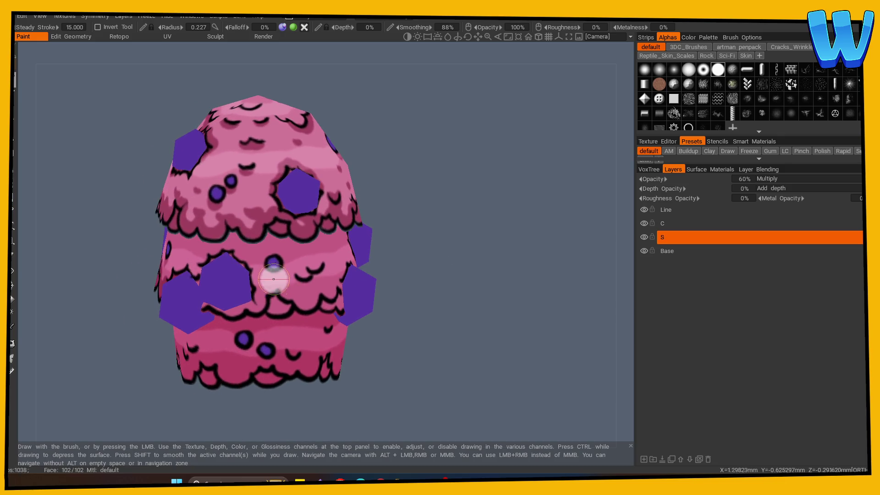
mouse_move(428, 297)
mouse_down()
mouse_move(404, 289)
mouse_move(412, 277)
mouse_move(416, 284)
mouse_move(392, 250)
mouse_up()
right_drag(392, 250, 497, 235)
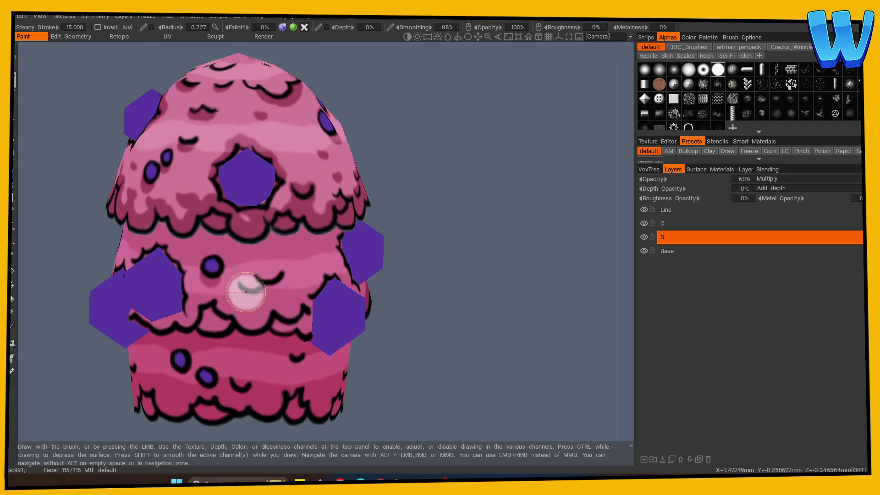
mouse_move(447, 281)
mouse_down()
mouse_move(215, 315)
mouse_move(468, 291)
mouse_move(245, 304)
mouse_up()
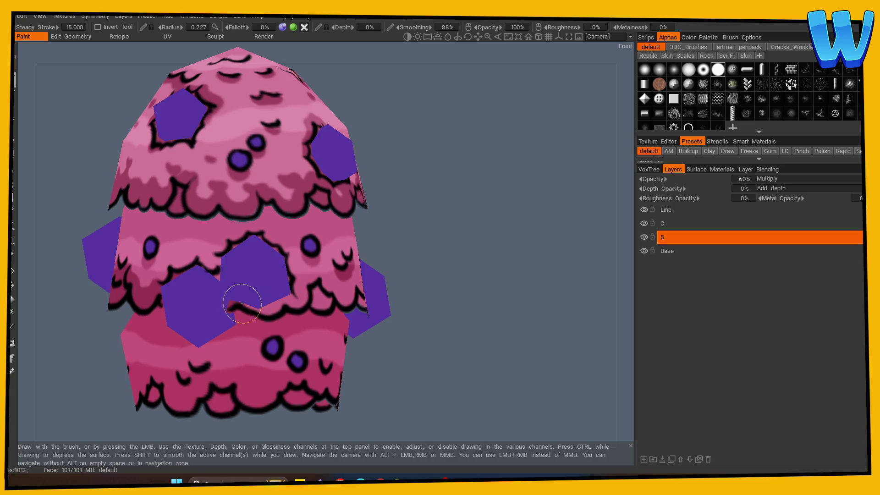
drag(458, 293, 421, 295)
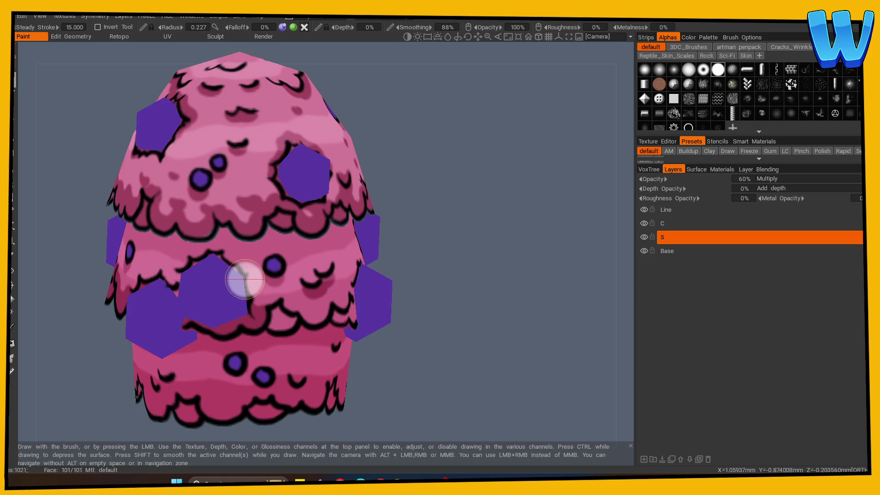
mouse_move(386, 252)
mouse_down()
mouse_move(447, 276)
mouse_move(382, 263)
mouse_up()
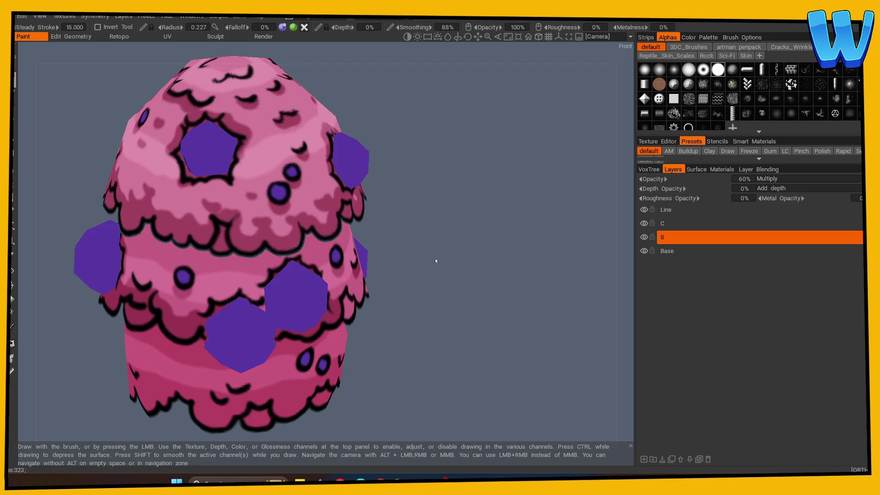
drag(436, 257, 454, 263)
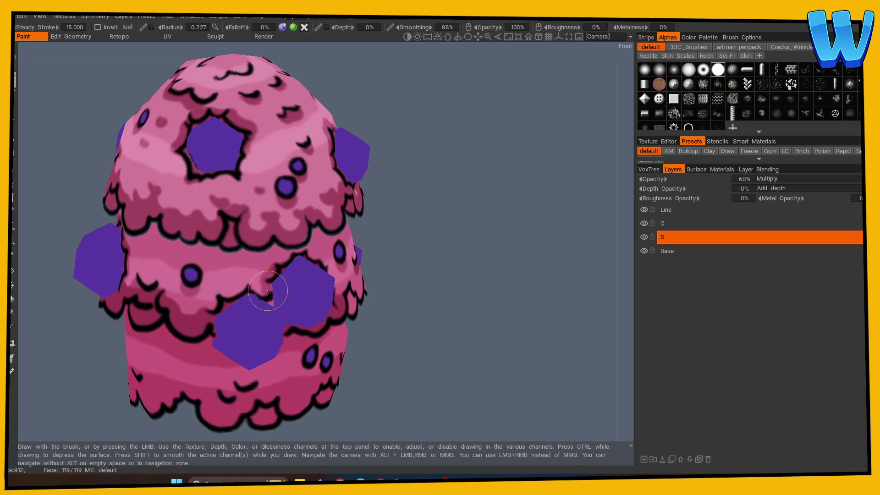
mouse_move(454, 293)
mouse_down()
mouse_move(465, 295)
mouse_move(289, 284)
mouse_up()
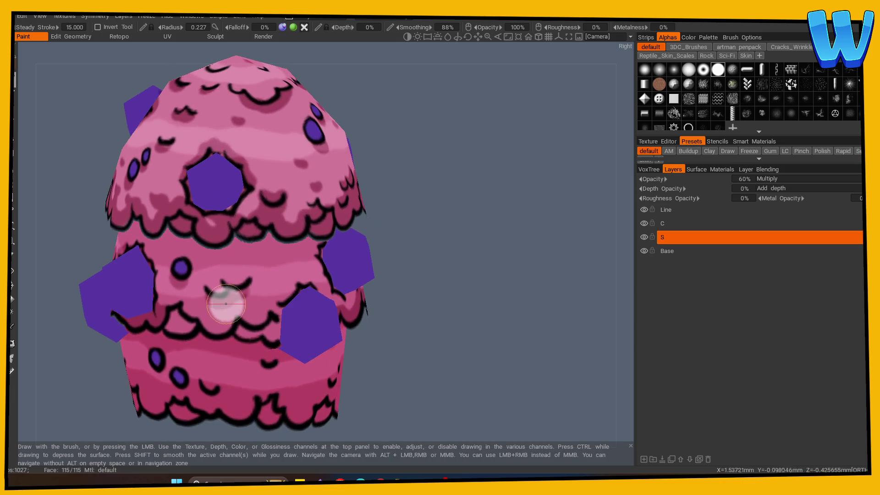
drag(357, 306, 212, 315)
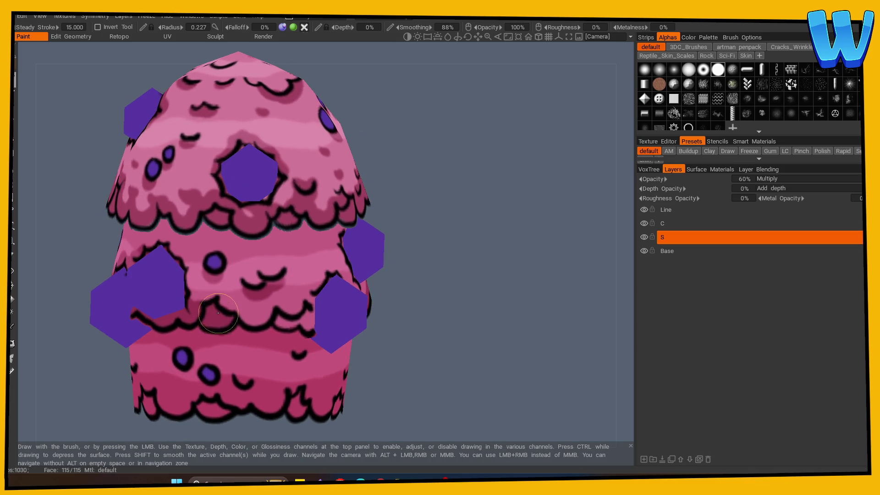
mouse_move(247, 306)
mouse_down()
mouse_move(252, 314)
mouse_move(298, 298)
mouse_move(304, 304)
mouse_move(293, 321)
mouse_move(308, 323)
mouse_up()
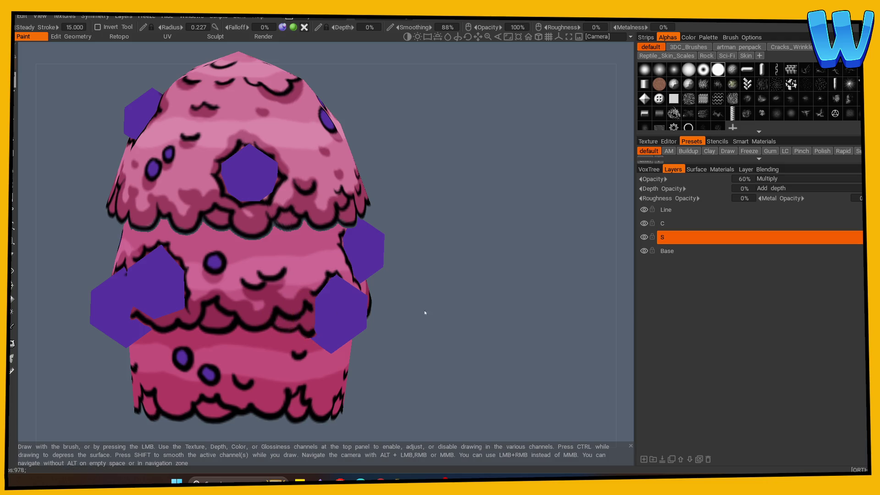
Darken the edge of a large hexagon hole, then check the other sides of the tree top
drag(422, 311, 261, 308)
mouse_move(324, 284)
mouse_down()
mouse_move(383, 275)
mouse_move(256, 279)
mouse_up()
mouse_move(183, 272)
mouse_down()
mouse_move(203, 287)
mouse_move(199, 252)
mouse_move(232, 225)
mouse_up()
mouse_move(416, 259)
mouse_down()
mouse_move(406, 269)
mouse_move(404, 198)
mouse_up()
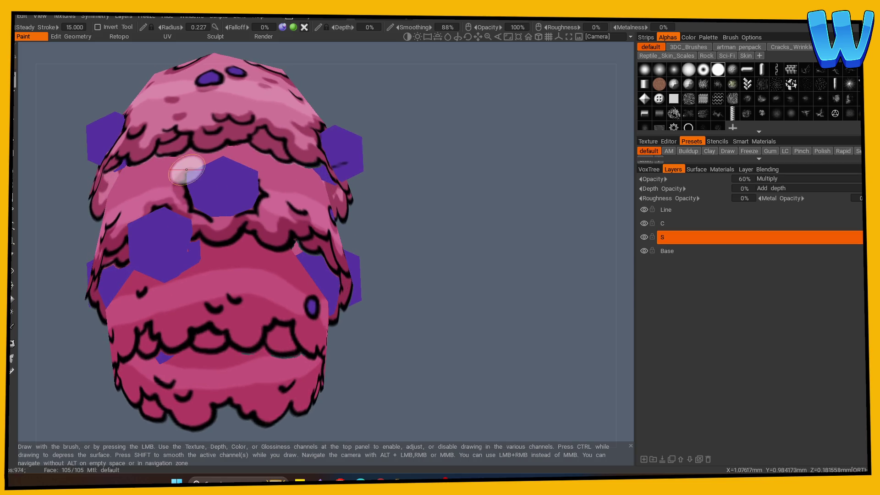
mouse_move(216, 156)
alt+mouse_down()
mouse_move(400, 247)
mouse_move(379, 253)
mouse_move(393, 239)
mouse_move(246, 229)
alt+mouse_up()
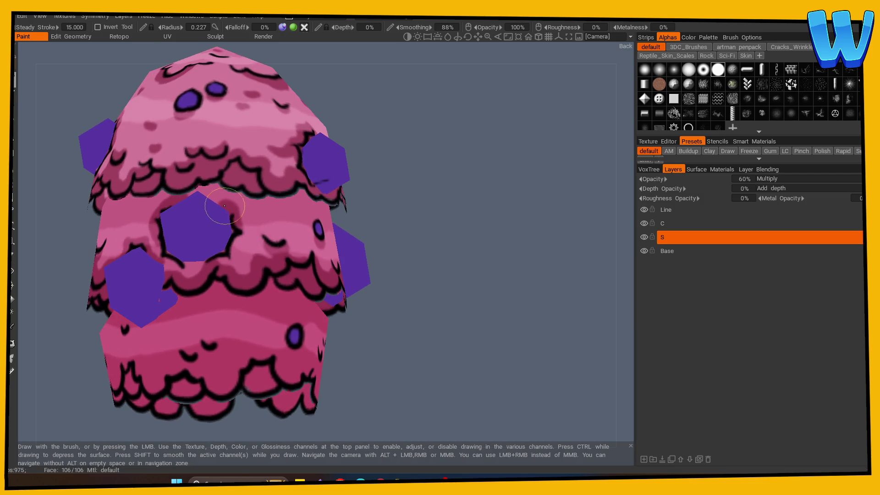
mouse_move(392, 222)
mouse_down()
mouse_move(232, 250)
mouse_move(375, 292)
mouse_up()
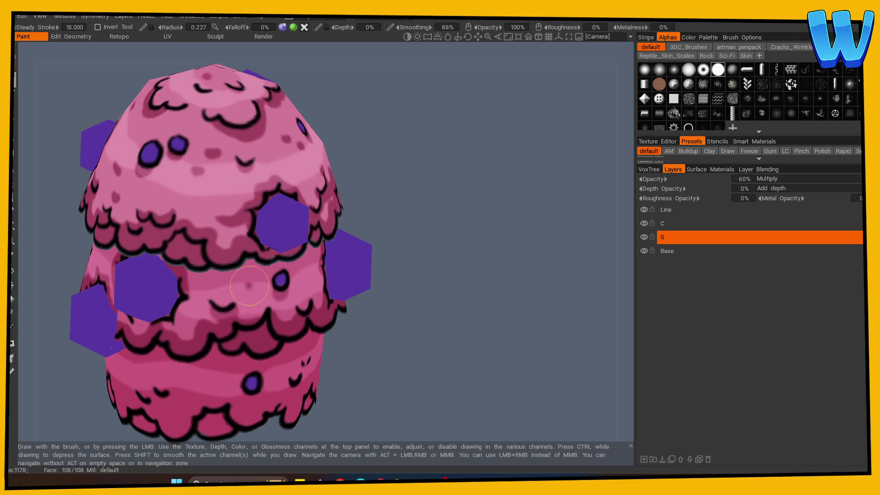
mouse_move(258, 278)
alt+mouse_down()
mouse_move(293, 288)
mouse_move(268, 300)
mouse_move(249, 287)
alt+mouse_up()
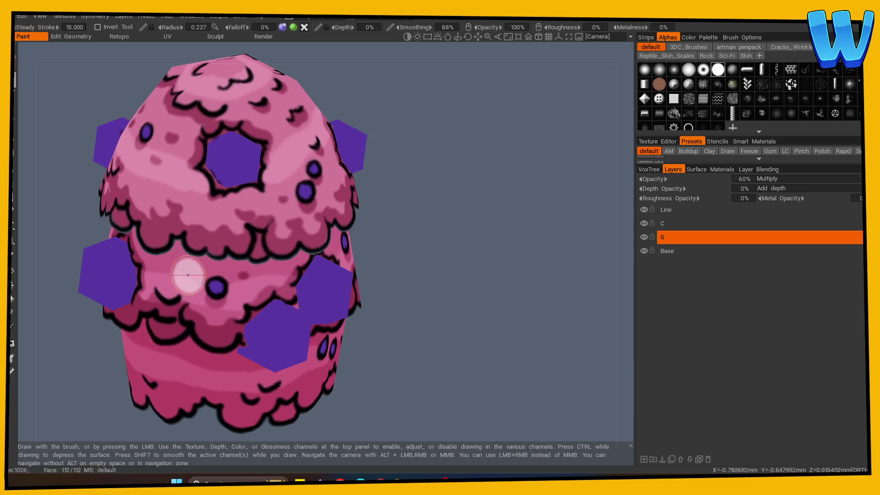
mouse_move(196, 270)
alt+mouse_down()
mouse_move(433, 293)
mouse_move(498, 311)
mouse_move(487, 299)
mouse_move(447, 302)
alt+mouse_up()
scroll(448, 303, down, 5)
Zoom in on the tree top and reduce the brush radius from 0.227 to 0.159
mouse_move(191, 349)
alt+mouse_down()
mouse_move(468, 344)
mouse_move(398, 338)
alt+mouse_up()
scroll(468, 343, up, 3)
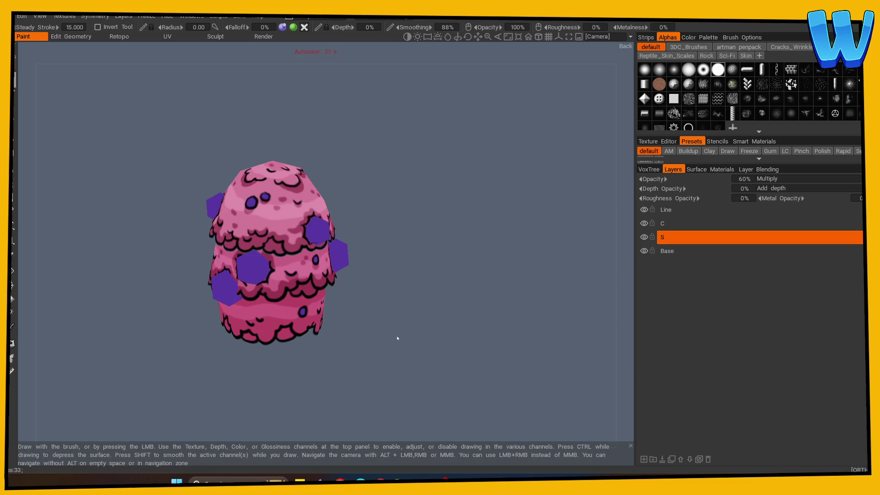
scroll(412, 330, up, 3)
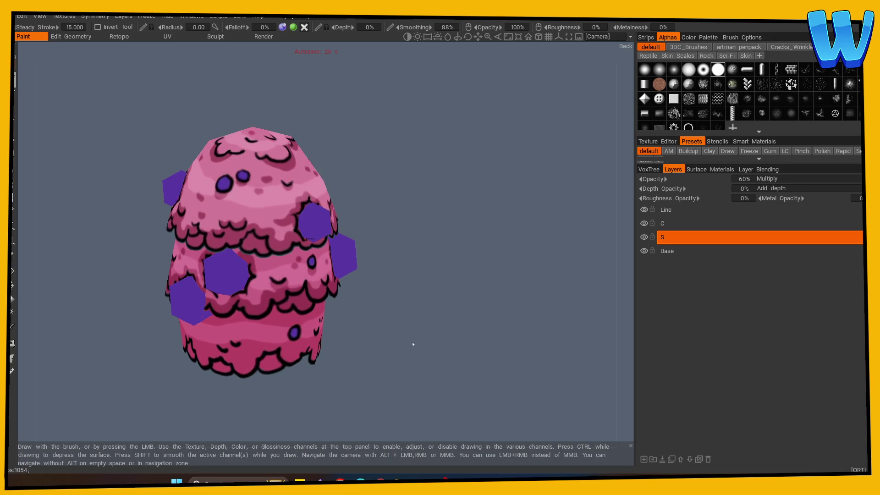
middle_drag(408, 337, 406, 302)
drag(406, 301, 414, 299)
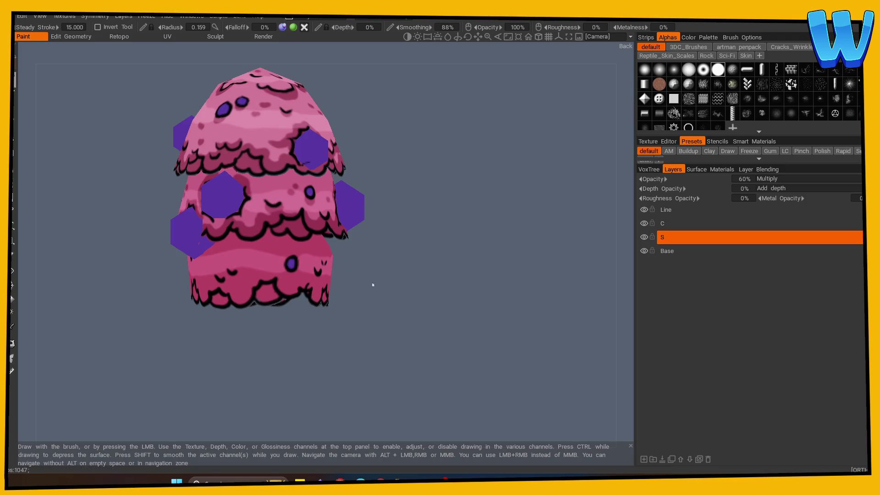
mouse_move(439, 286)
mouse_down()
mouse_move(450, 288)
mouse_move(422, 291)
mouse_move(436, 301)
mouse_up()
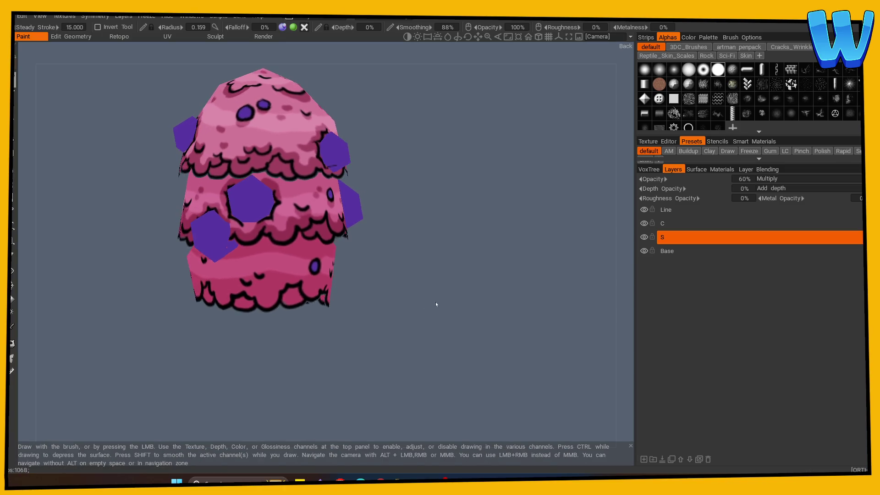
scroll(458, 298, up, 3)
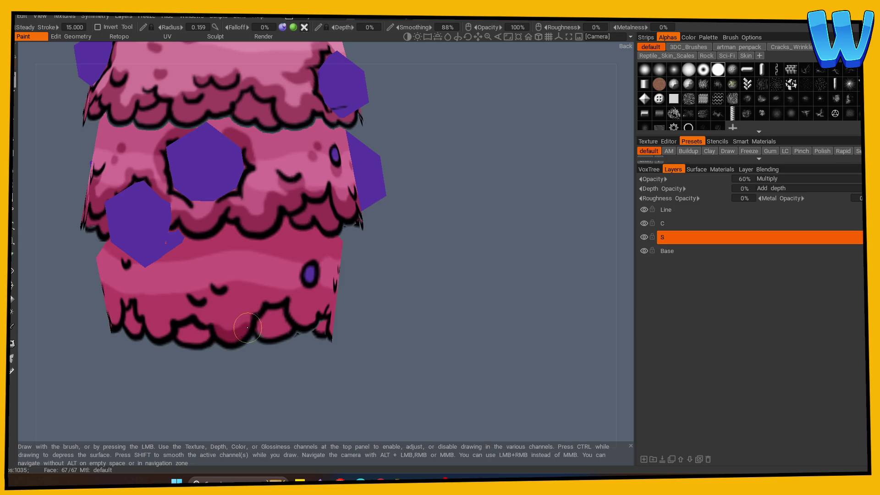
Paint darker magenta shading along the lower scallops of the tree top
mouse_move(253, 322)
mouse_down()
mouse_move(279, 323)
mouse_move(265, 328)
mouse_move(248, 311)
mouse_move(290, 294)
mouse_up()
drag(399, 316, 358, 317)
mouse_move(215, 300)
mouse_down()
mouse_move(224, 291)
mouse_move(215, 307)
mouse_move(244, 300)
mouse_up()
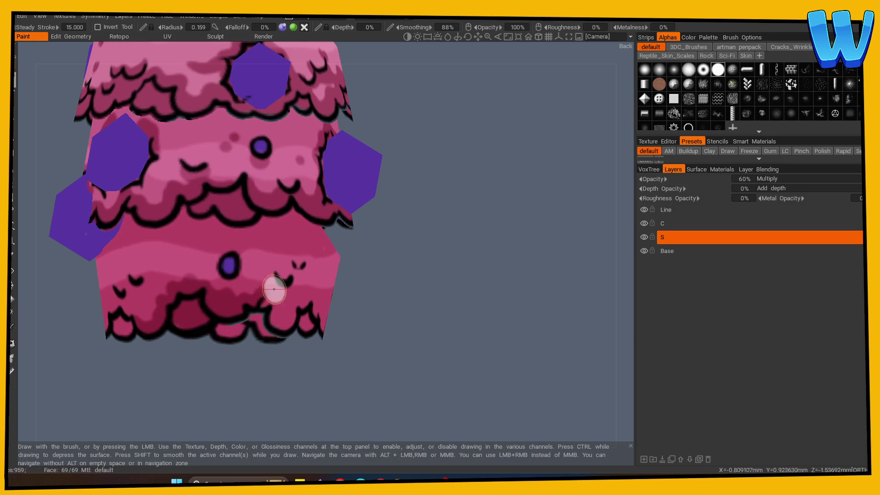
drag(375, 311, 339, 311)
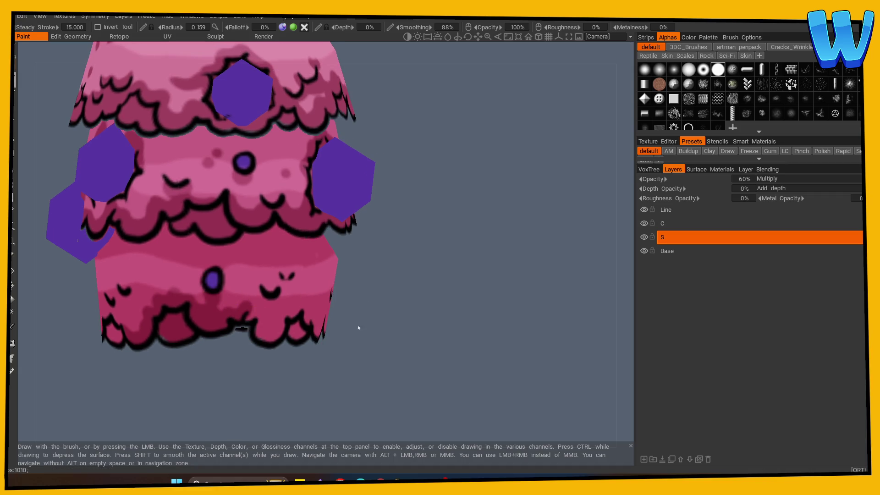
mouse_move(261, 310)
mouse_down()
mouse_move(243, 308)
mouse_move(284, 307)
mouse_up()
drag(341, 317, 284, 317)
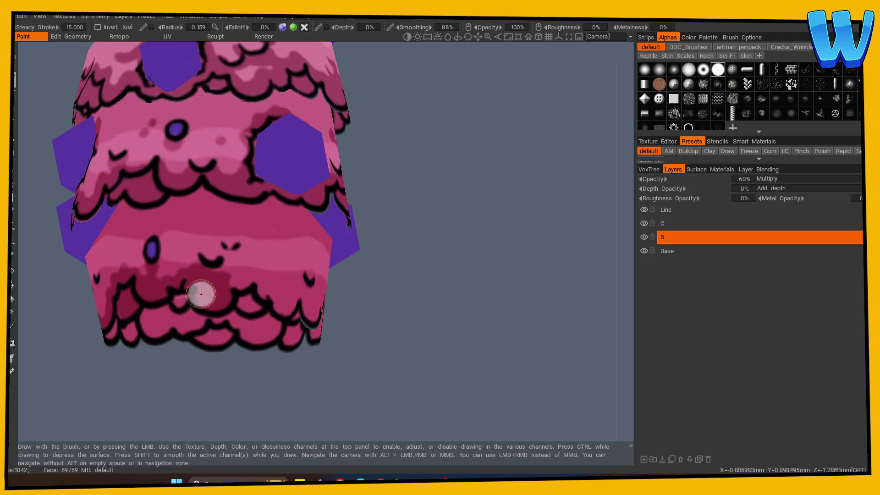
alt+drag(196, 291, 383, 372)
alt+drag(304, 334, 220, 340)
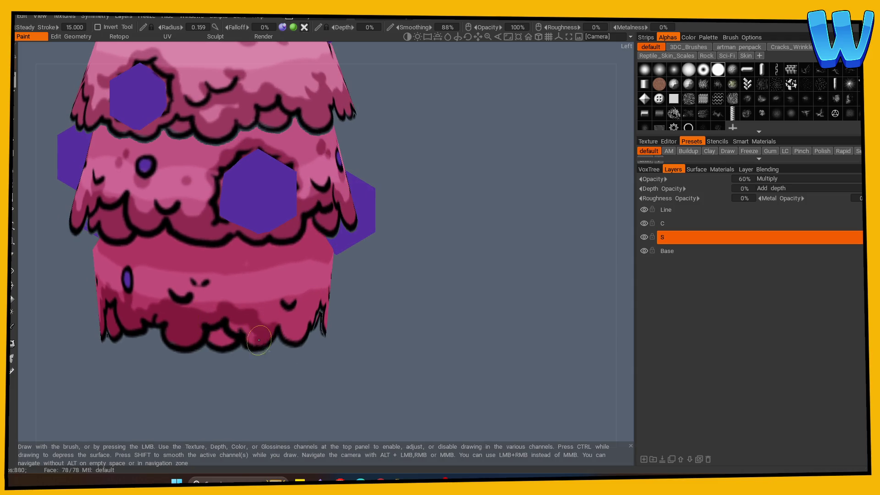
mouse_move(227, 337)
alt+mouse_down()
mouse_move(326, 373)
mouse_move(209, 329)
mouse_move(238, 314)
mouse_move(257, 335)
mouse_move(231, 329)
alt+mouse_up()
drag(421, 310, 328, 325)
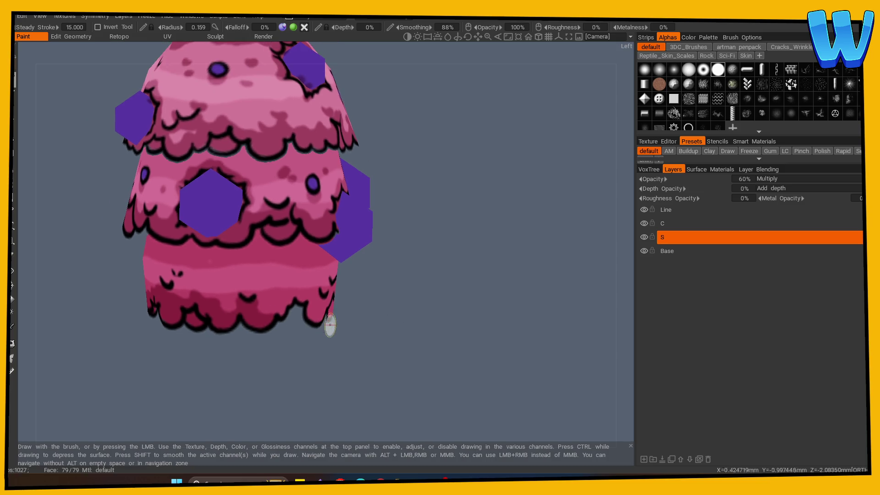
drag(411, 329, 411, 329)
scroll(421, 327, up, 3)
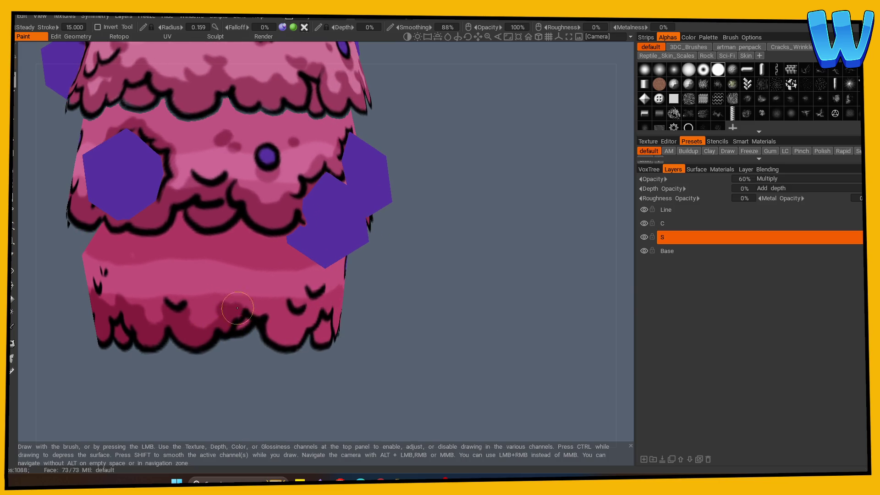
Darken the bottom drips with deep red and review the resulting shading
drag(290, 314, 293, 339)
drag(370, 308, 285, 329)
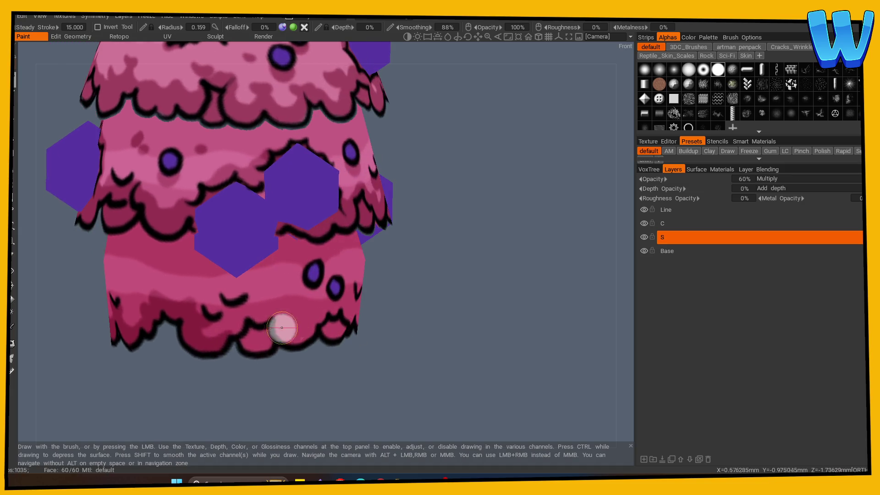
mouse_move(344, 330)
alt+mouse_down()
mouse_move(222, 304)
mouse_move(283, 323)
mouse_move(207, 337)
mouse_move(360, 379)
mouse_move(226, 346)
mouse_move(262, 344)
mouse_move(268, 354)
mouse_move(295, 357)
alt+mouse_up()
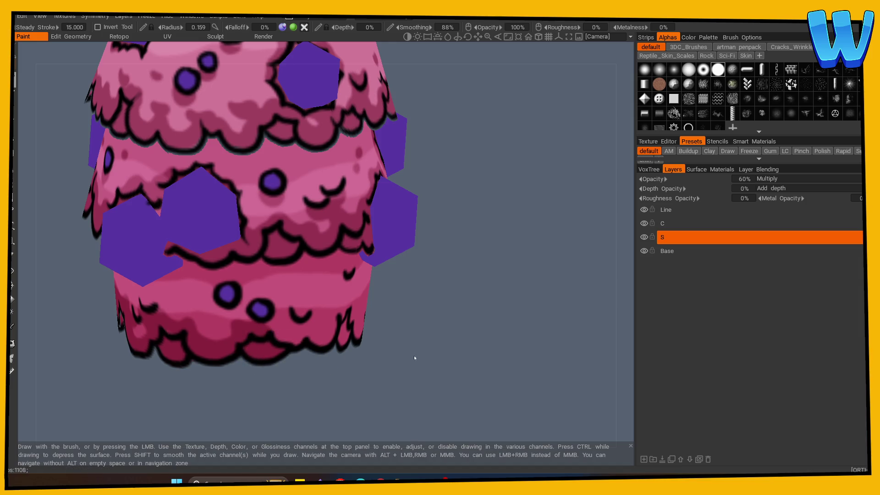
drag(422, 342, 390, 355)
mouse_move(226, 326)
mouse_down()
mouse_move(334, 348)
mouse_move(242, 340)
mouse_move(264, 330)
mouse_up()
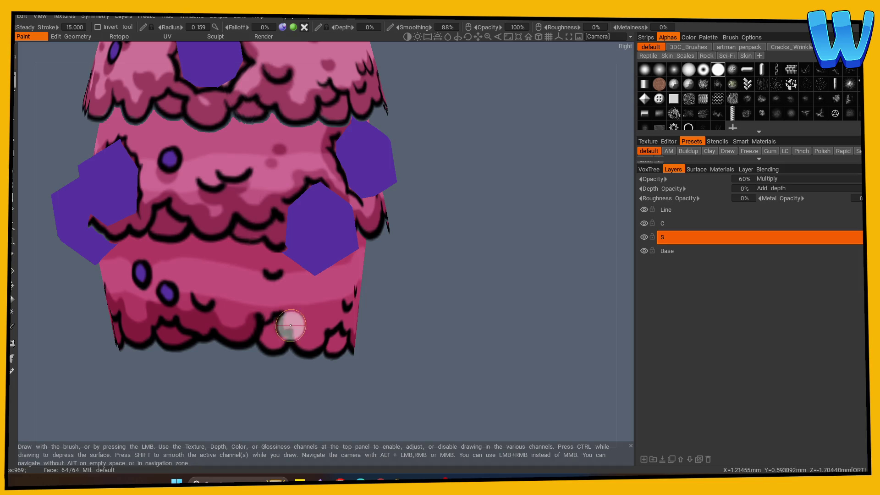
drag(467, 300, 404, 297)
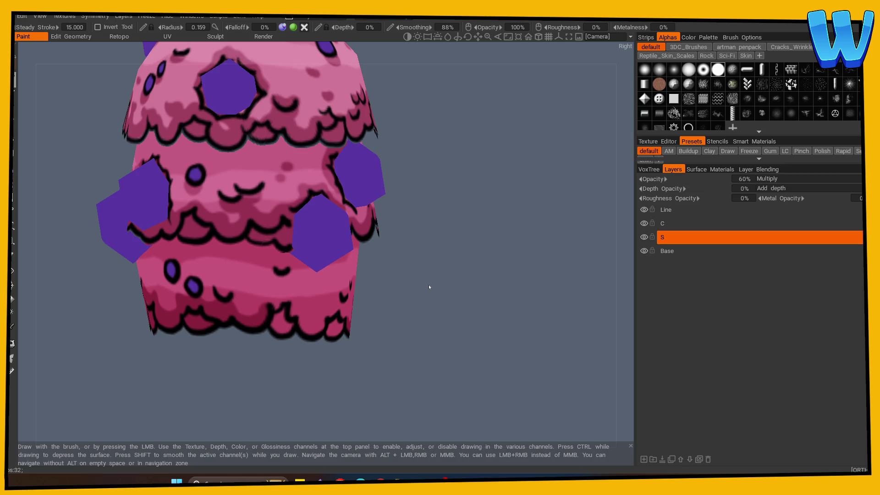
mouse_move(429, 287)
mouse_down()
mouse_move(452, 372)
mouse_move(423, 321)
mouse_up()
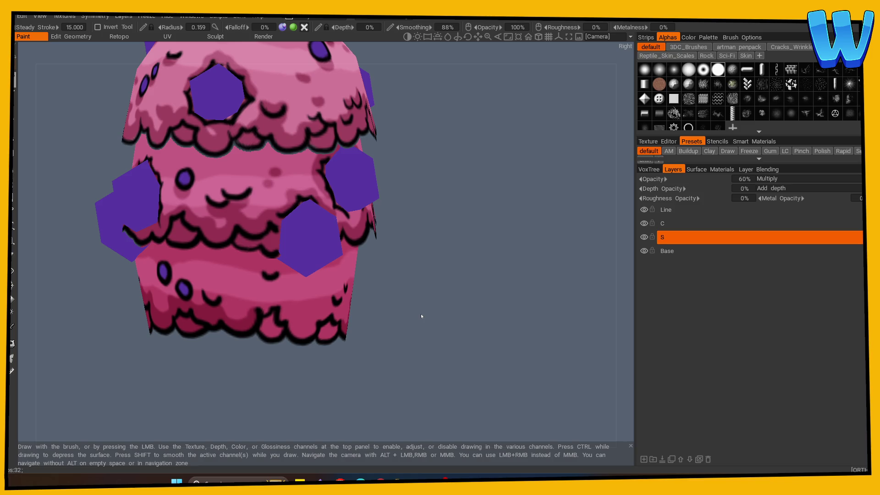
drag(421, 313, 344, 324)
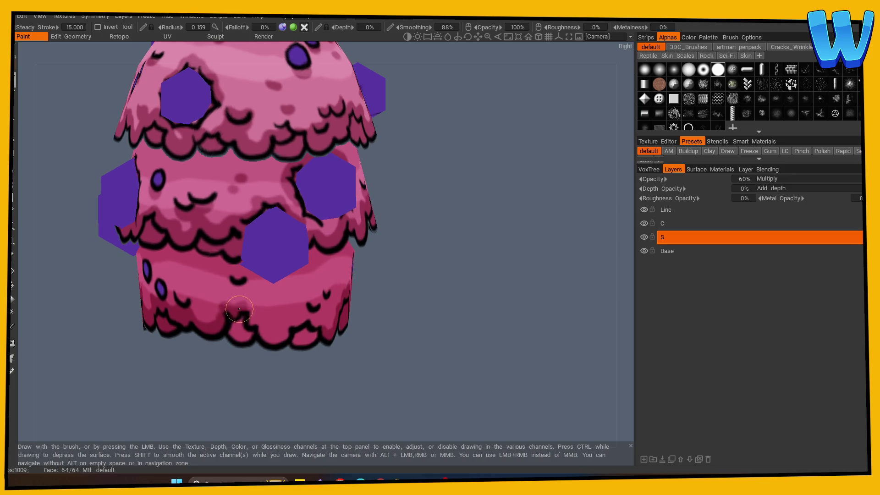
drag(416, 344, 418, 340)
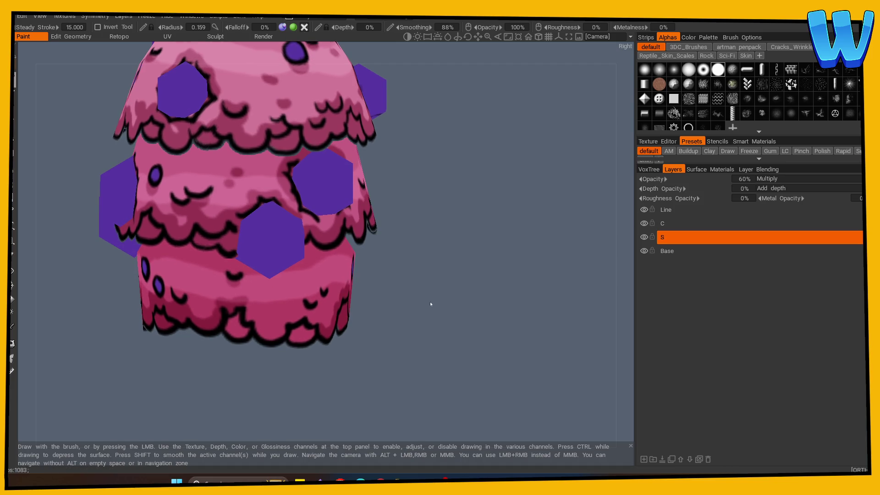
mouse_move(437, 298)
mouse_down()
mouse_move(444, 306)
mouse_move(415, 317)
mouse_up()
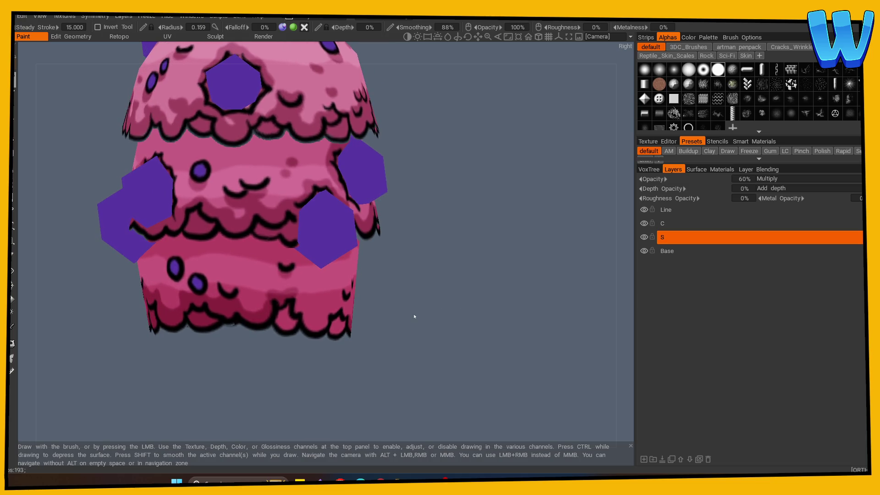
Paint a dark shadow stroke along the bottom tier of the tree top
mouse_move(414, 316)
mouse_down()
mouse_move(462, 386)
mouse_move(371, 342)
mouse_move(488, 353)
mouse_move(379, 362)
mouse_move(392, 361)
mouse_up()
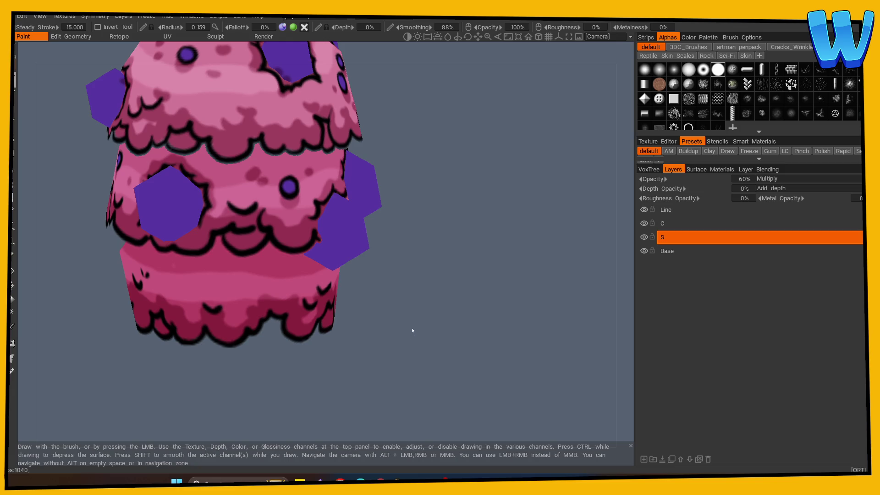
mouse_move(420, 322)
mouse_down()
mouse_move(430, 341)
mouse_move(413, 332)
mouse_move(385, 348)
mouse_up()
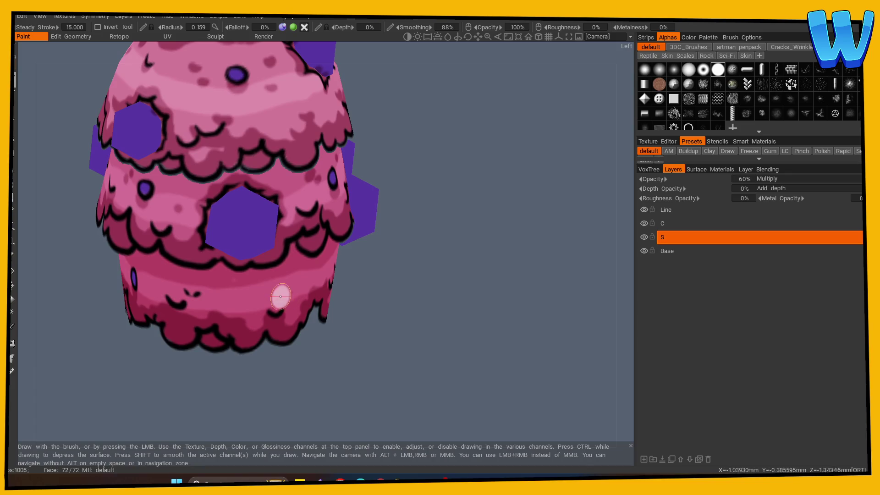
mouse_move(445, 321)
mouse_down()
mouse_move(425, 319)
mouse_move(403, 337)
mouse_up()
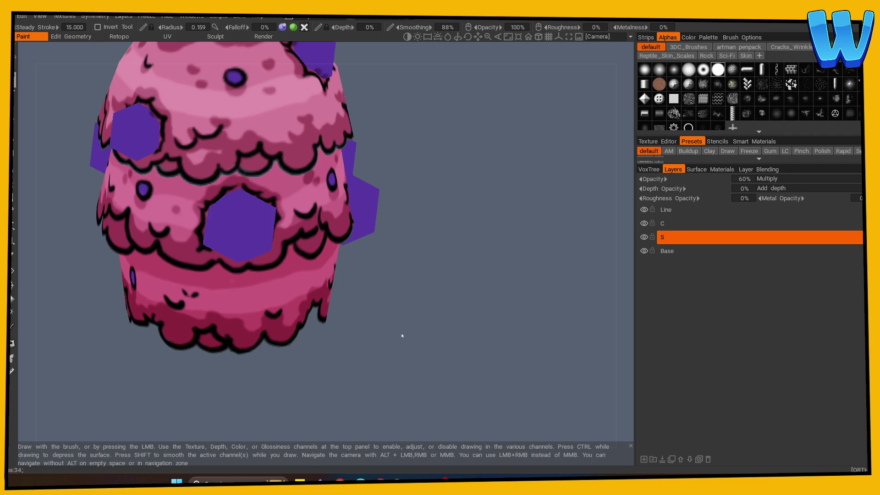
drag(402, 336, 440, 346)
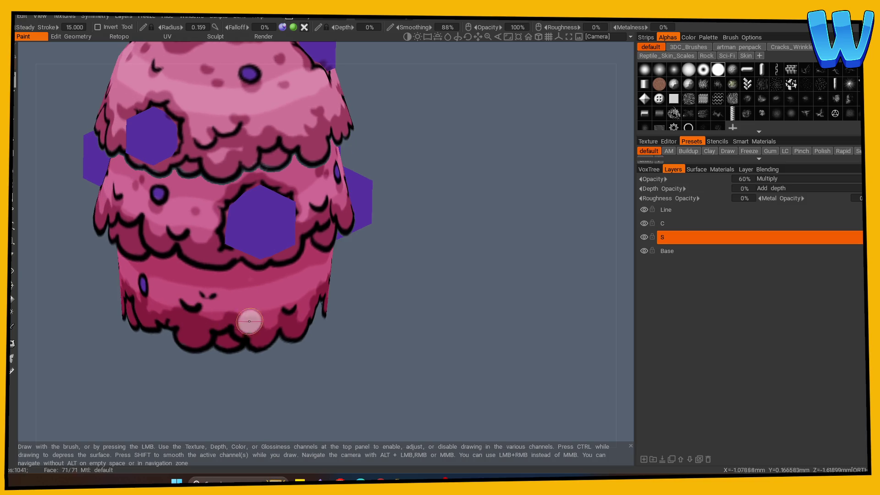
drag(449, 316, 481, 315)
drag(435, 358, 472, 362)
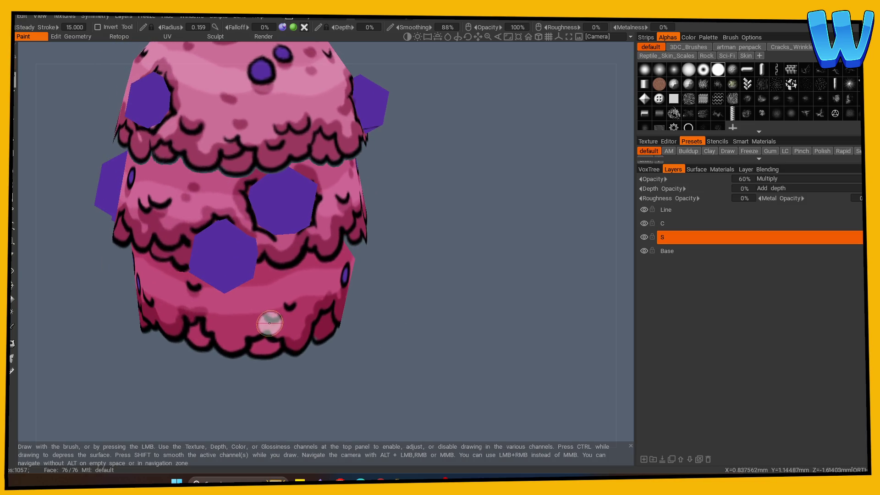
drag(220, 326, 243, 342)
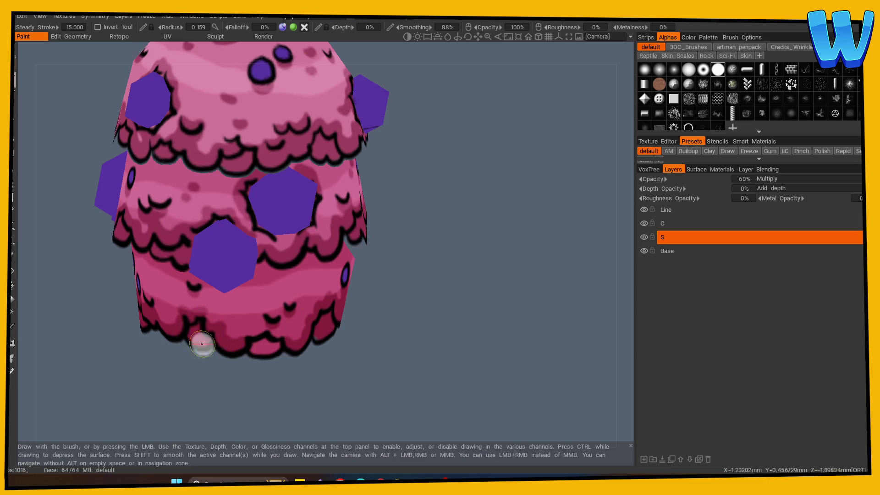
Inspect the other hexagons on the whole tree top, then switch to sampling colours from the model
drag(242, 402, 230, 403)
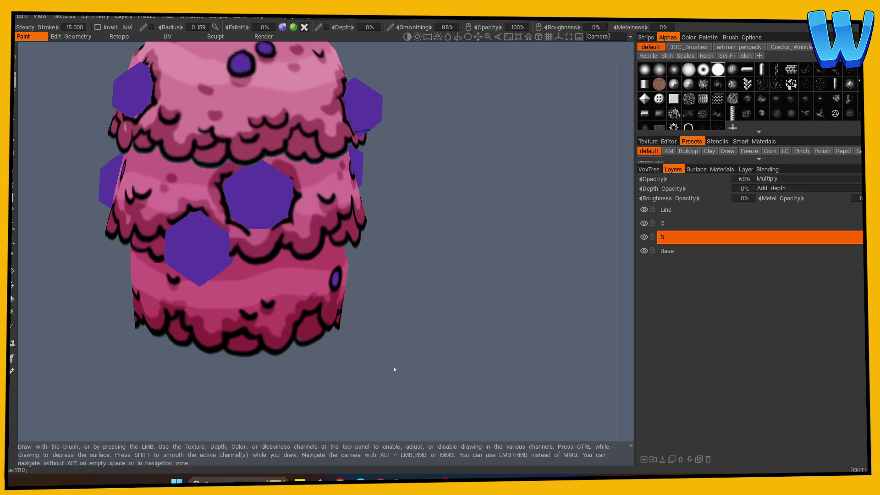
mouse_move(407, 373)
mouse_down()
mouse_move(471, 366)
mouse_move(337, 330)
mouse_up()
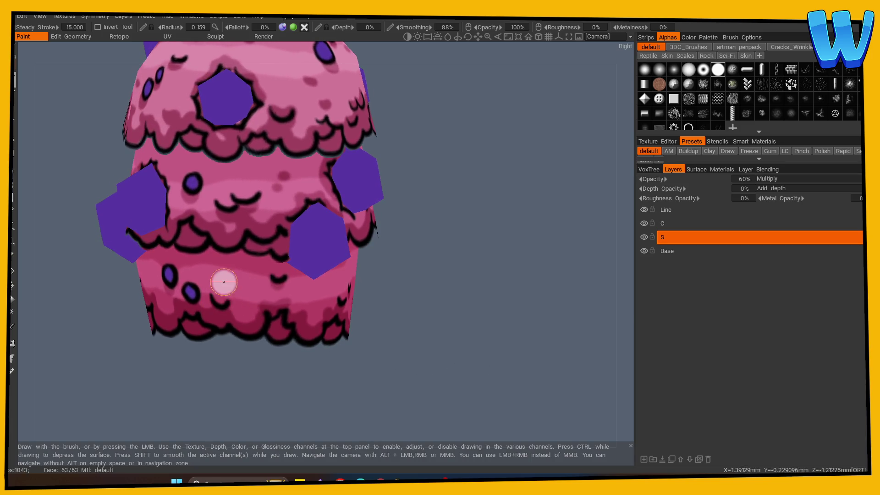
drag(247, 279, 483, 317)
mouse_move(234, 298)
mouse_down()
mouse_move(388, 375)
mouse_move(275, 275)
mouse_move(292, 374)
mouse_move(383, 330)
mouse_up()
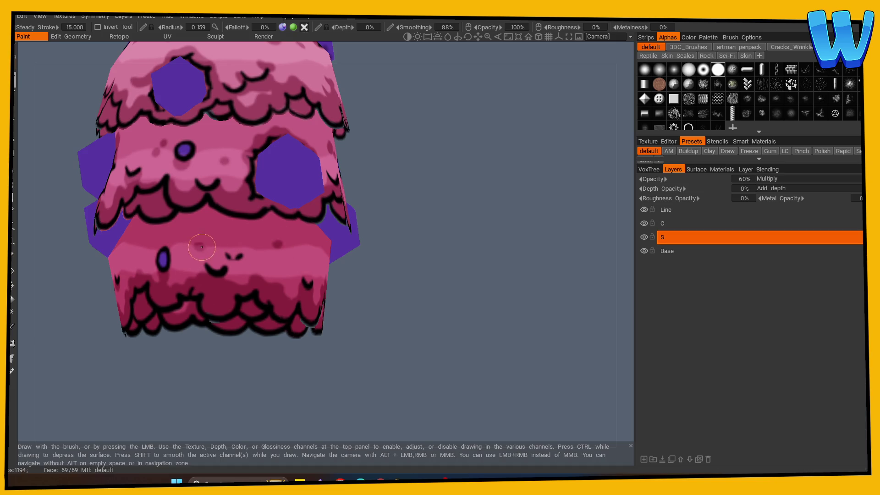
mouse_move(330, 348)
mouse_down()
mouse_move(430, 365)
mouse_move(482, 348)
mouse_up()
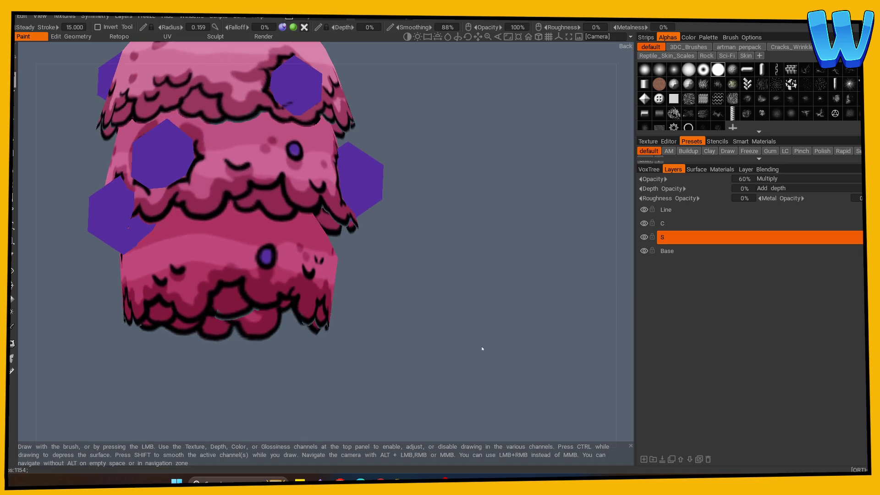
mouse_move(220, 360)
mouse_down()
mouse_move(230, 367)
mouse_move(240, 357)
mouse_up()
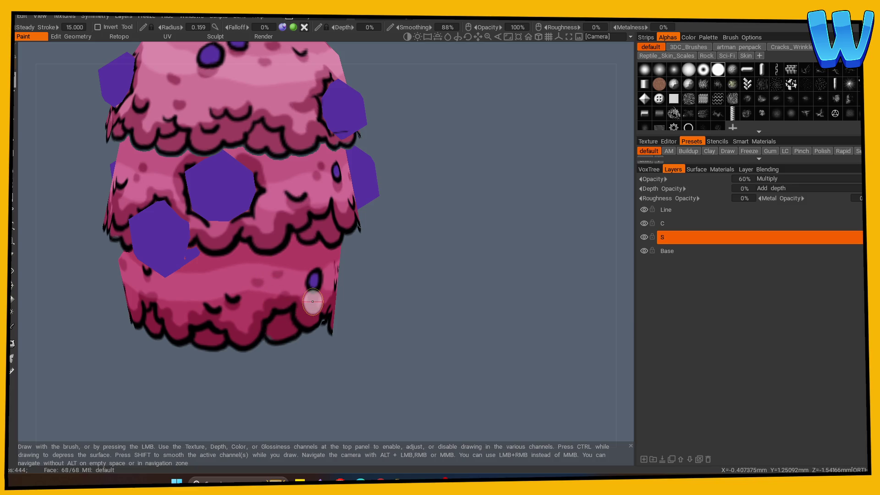
drag(486, 353, 454, 291)
scroll(330, 365, down, 5)
mouse_move(330, 365)
mouse_down()
mouse_move(385, 363)
mouse_move(385, 349)
mouse_move(416, 338)
mouse_up()
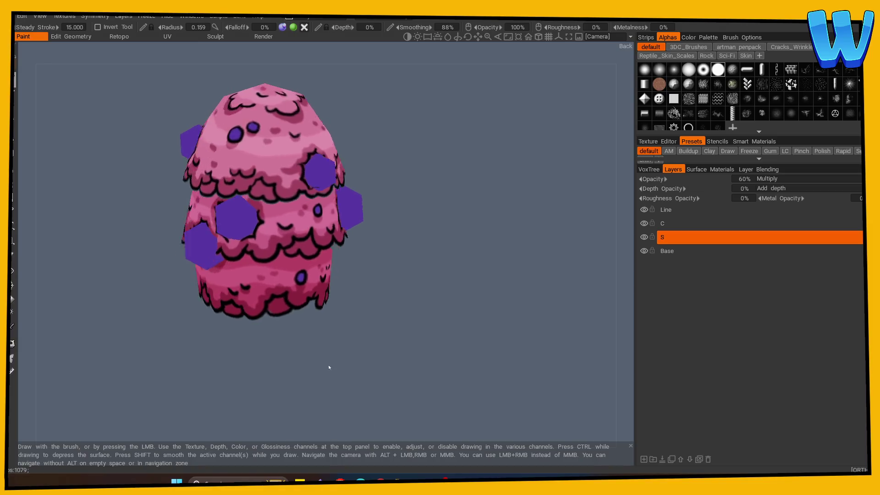
scroll(416, 338, up, 3)
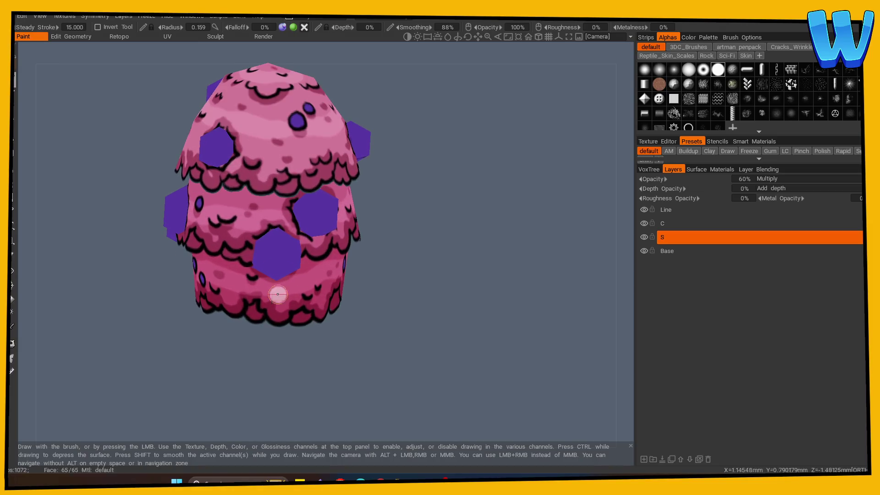
click(12, 326)
Turn on the triangle wireframe overlay, set the brush radius to 0.114, and view the model from the right
mouse_move(138, 320)
mouse_down()
mouse_move(458, 222)
mouse_move(449, 258)
mouse_move(275, 204)
mouse_up()
key(e)
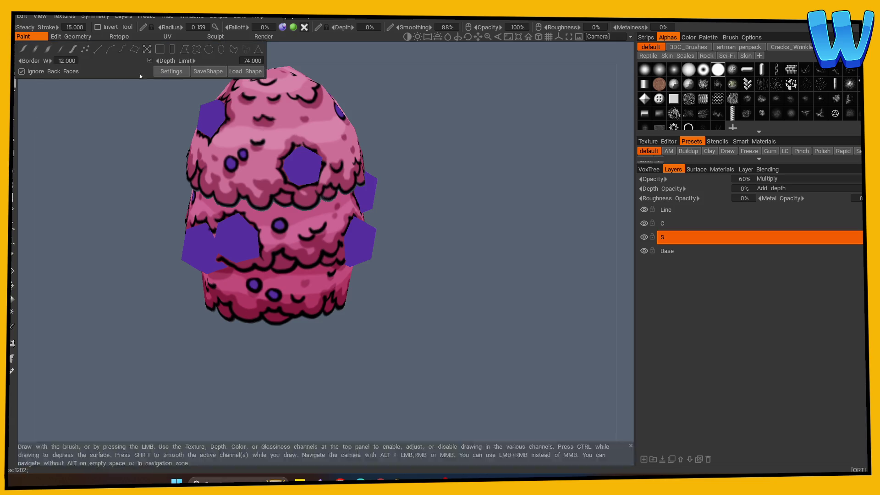
key(w)
mouse_move(200, 373)
mouse_down()
mouse_move(208, 339)
mouse_move(302, 321)
mouse_up()
mouse_move(361, 321)
mouse_down()
mouse_move(332, 356)
mouse_move(440, 339)
mouse_up()
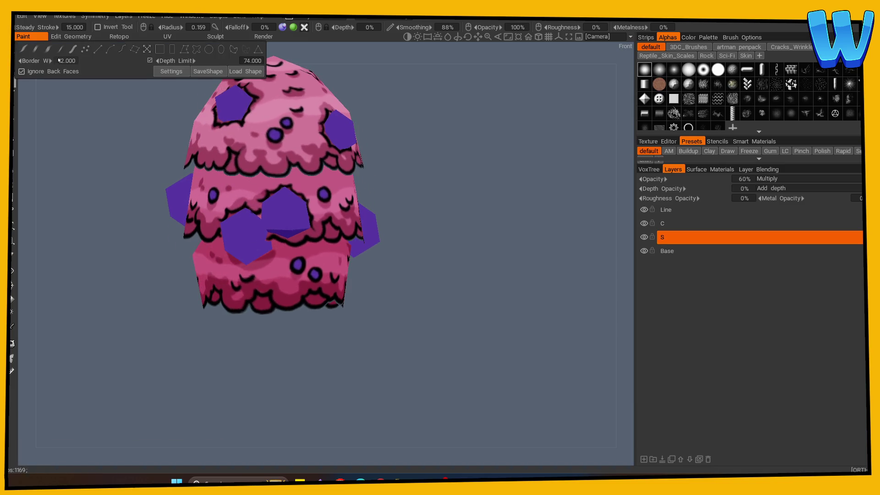
scroll(290, 376, up, 5)
key(w)
drag(337, 256, 527, 147)
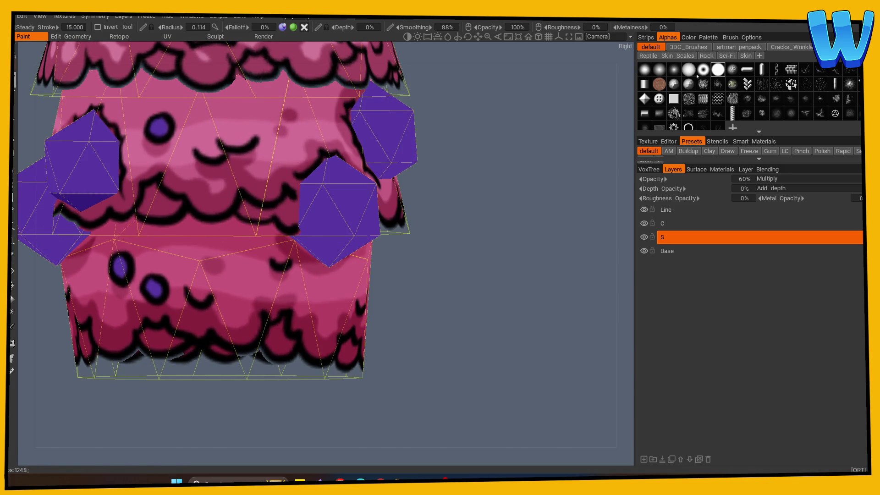
drag(601, 102, 524, 237)
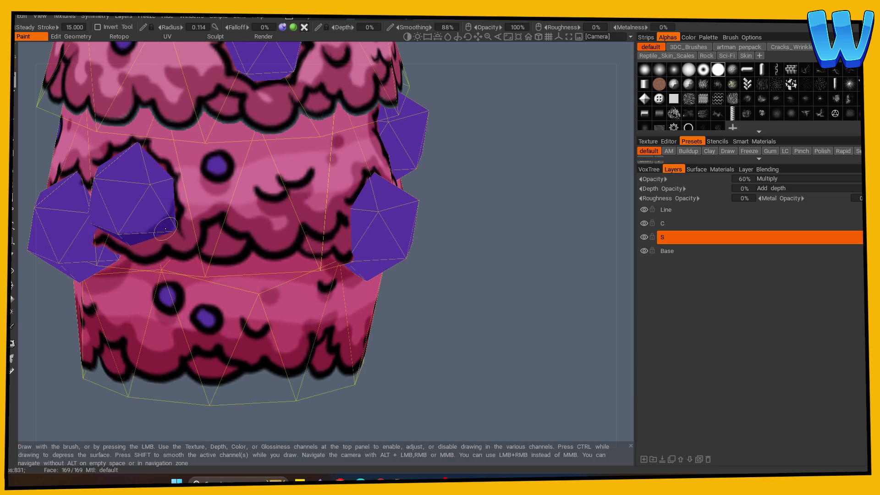
Shade the lower part of the left purple gem darker, then bring the other gems forward to check them
alt+drag(171, 219, 266, 181)
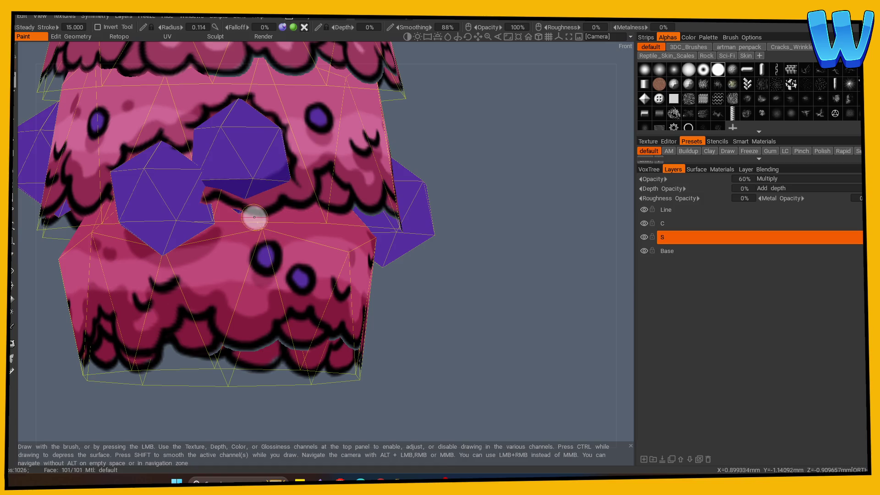
alt+drag(235, 167, 211, 188)
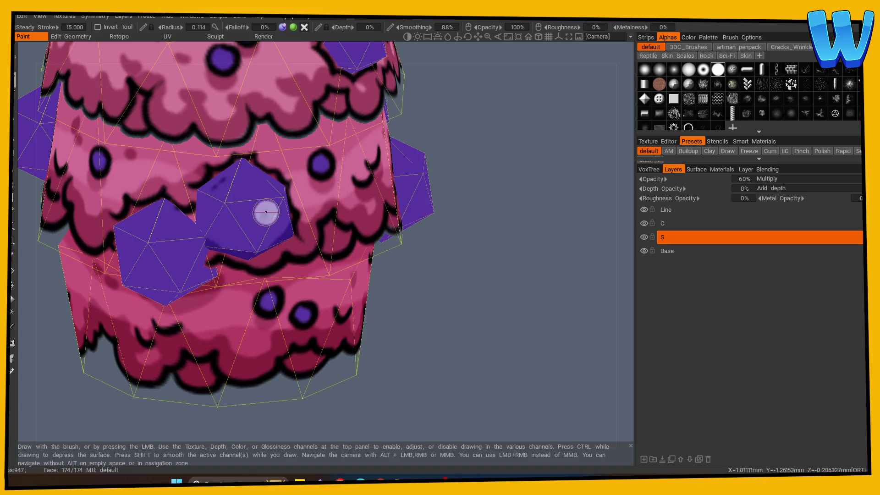
mouse_move(272, 202)
alt+mouse_down()
mouse_move(500, 274)
mouse_move(270, 226)
mouse_move(455, 232)
mouse_move(240, 148)
mouse_move(277, 174)
alt+mouse_up()
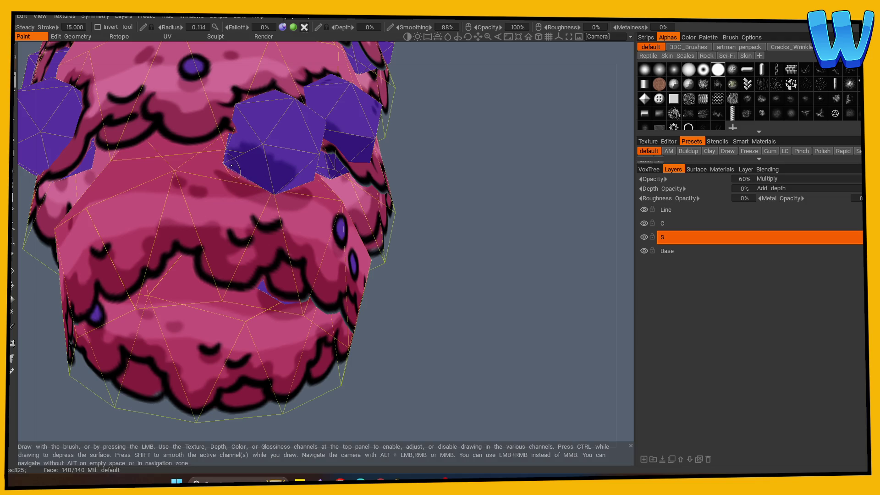
mouse_move(236, 149)
alt+mouse_down()
mouse_move(491, 190)
mouse_move(378, 149)
alt+mouse_up()
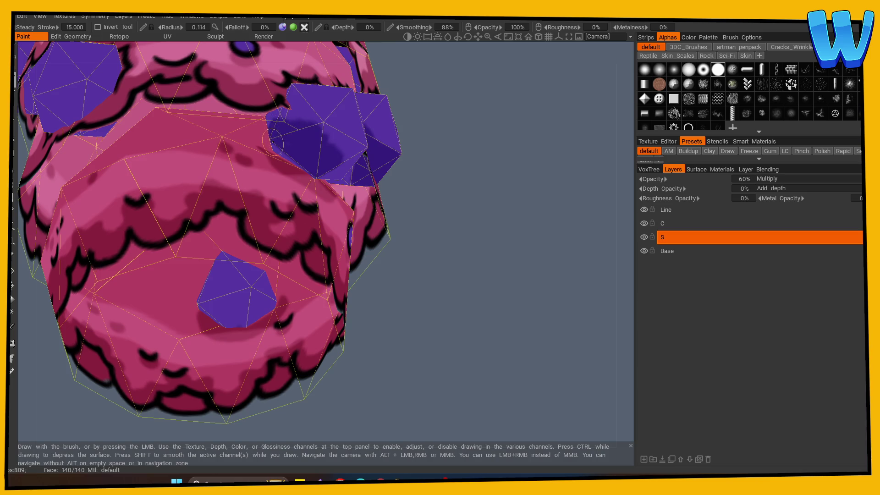
mouse_move(318, 175)
alt+mouse_down()
mouse_move(492, 284)
mouse_move(435, 322)
mouse_move(191, 249)
mouse_move(469, 256)
mouse_move(298, 216)
mouse_move(416, 256)
mouse_move(392, 263)
mouse_move(167, 240)
alt+mouse_up()
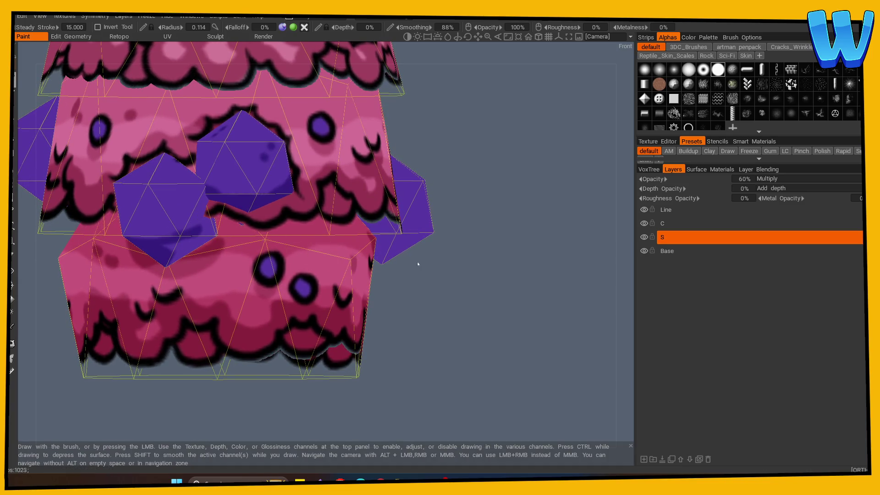
alt+drag(413, 261, 379, 229)
mouse_move(137, 174)
mouse_down()
mouse_move(103, 202)
mouse_move(121, 209)
mouse_up()
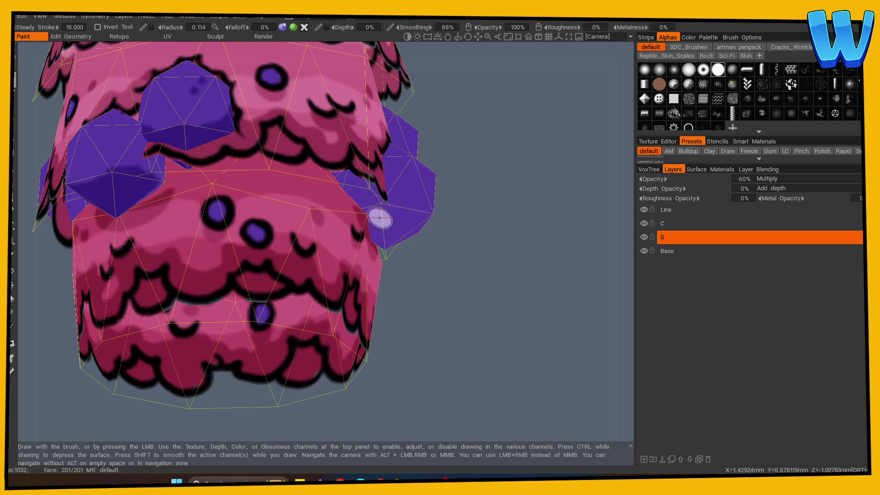
alt+drag(379, 216, 417, 233)
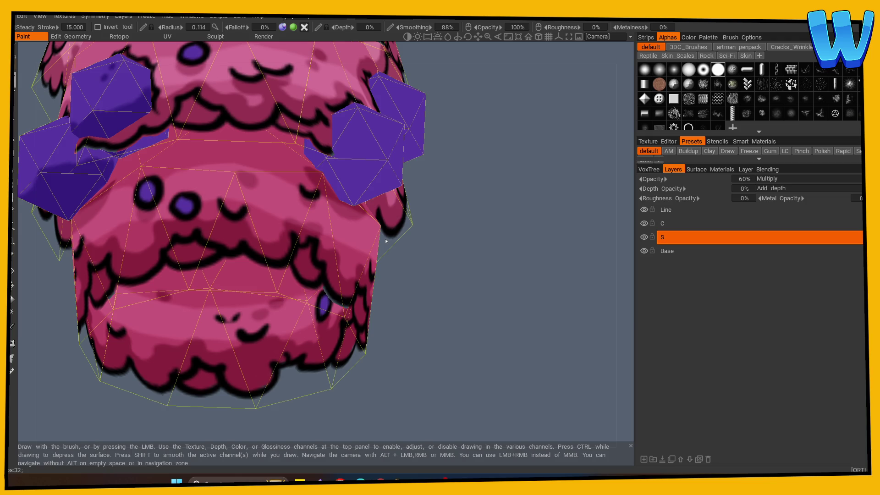
mouse_move(386, 241)
mouse_down()
mouse_move(558, 348)
mouse_move(580, 343)
mouse_up()
drag(490, 319, 275, 282)
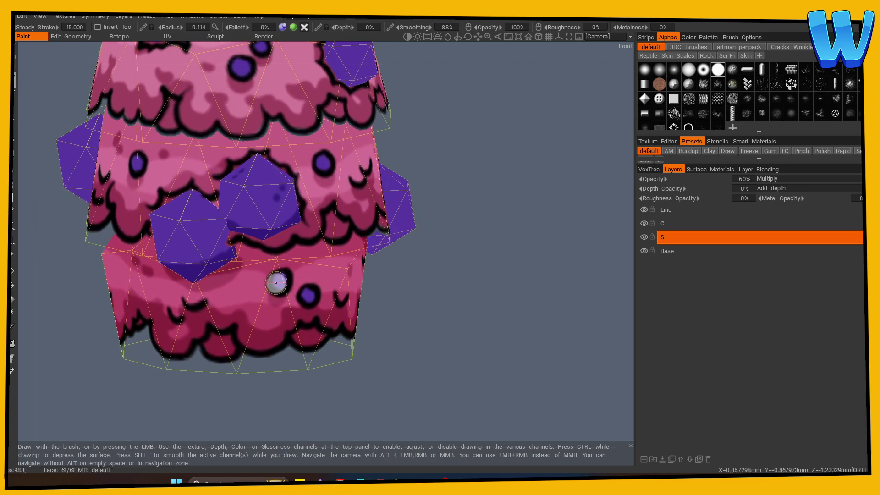
mouse_move(203, 270)
alt+mouse_down()
mouse_move(282, 226)
mouse_move(436, 302)
mouse_move(218, 239)
alt+mouse_up()
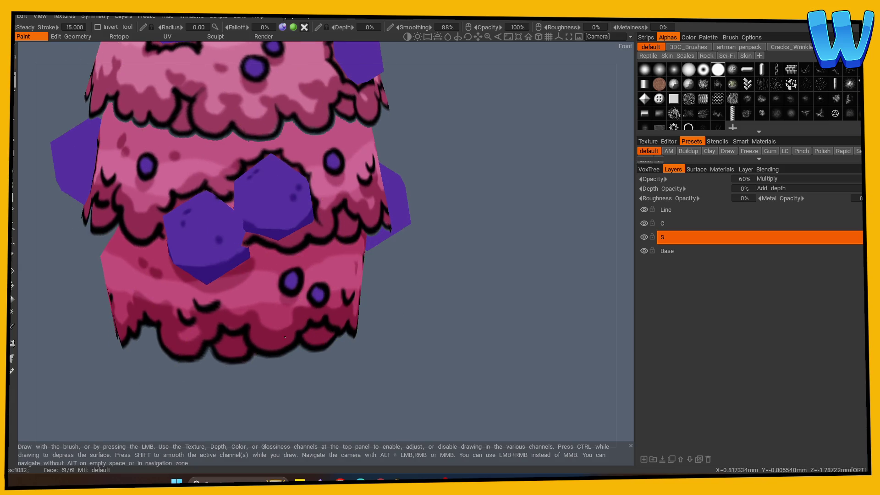
scroll(373, 314, down, 3)
Orbit around the tree top to inspect its gems from every side, ending on the front view
alt+drag(373, 315, 387, 315)
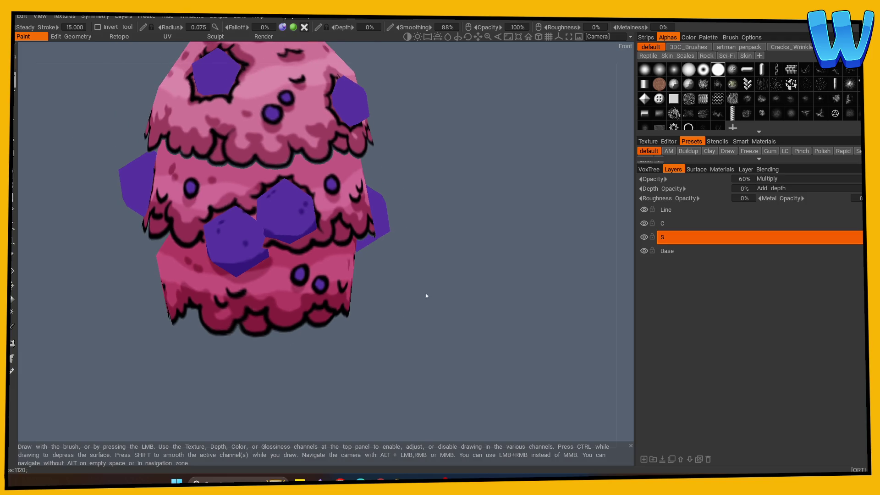
mouse_move(423, 297)
mouse_down()
mouse_move(464, 301)
mouse_move(434, 324)
mouse_move(503, 337)
mouse_move(438, 303)
mouse_move(427, 301)
mouse_move(436, 314)
mouse_move(418, 323)
mouse_up()
mouse_move(468, 282)
mouse_down()
mouse_move(525, 271)
mouse_move(431, 289)
mouse_up()
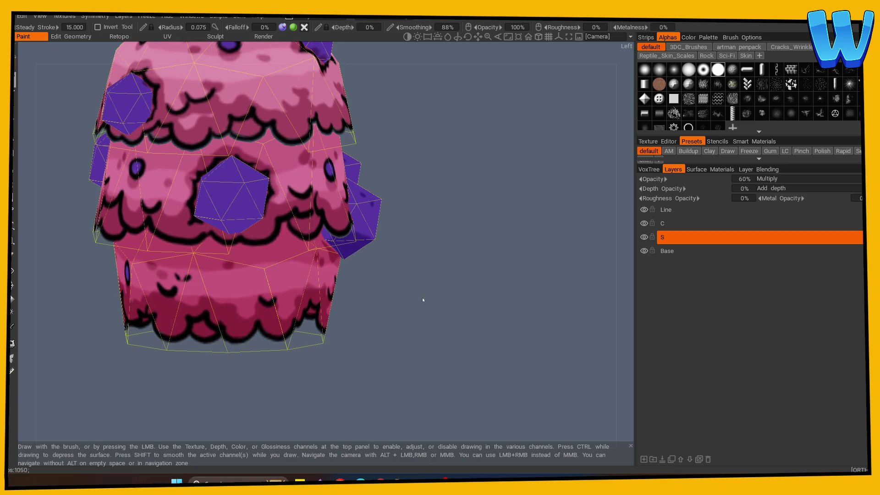
mouse_move(457, 276)
mouse_down()
mouse_move(459, 264)
mouse_move(450, 271)
mouse_move(455, 266)
mouse_move(306, 215)
mouse_up()
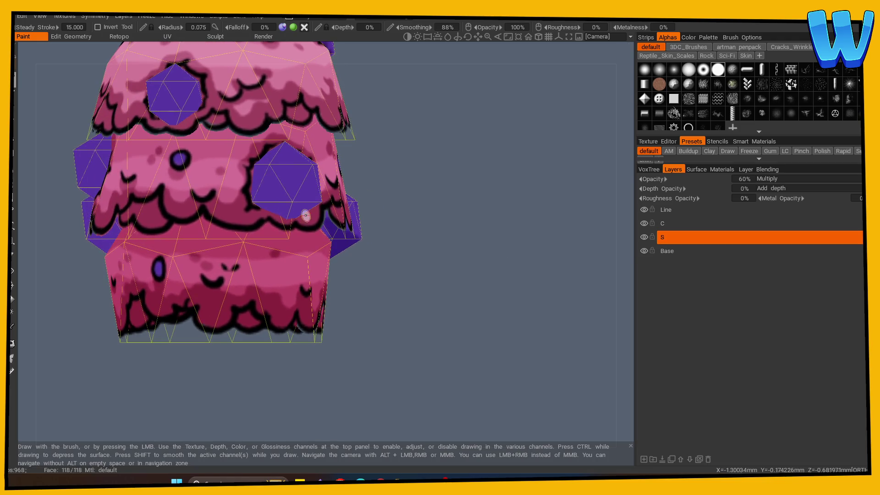
mouse_move(452, 266)
mouse_down()
mouse_move(458, 261)
mouse_move(307, 216)
mouse_up()
mouse_move(476, 214)
mouse_down()
mouse_move(439, 242)
mouse_move(444, 232)
mouse_move(404, 229)
mouse_up()
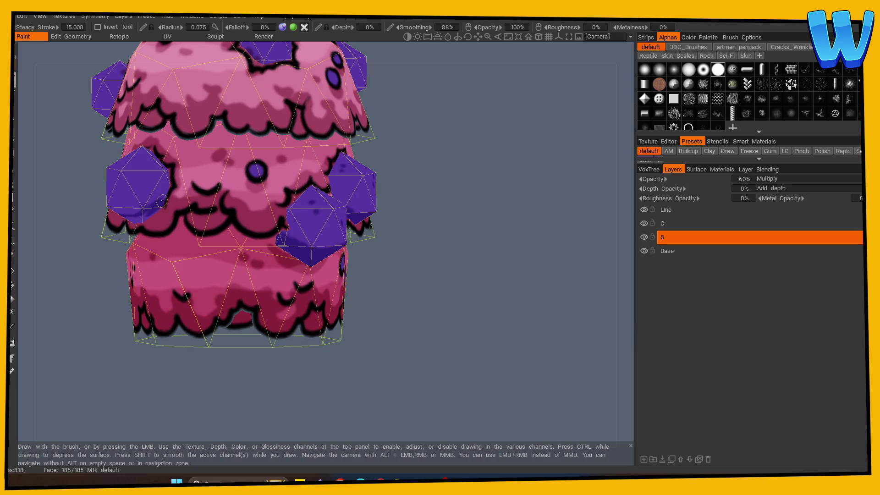
drag(465, 281, 216, 224)
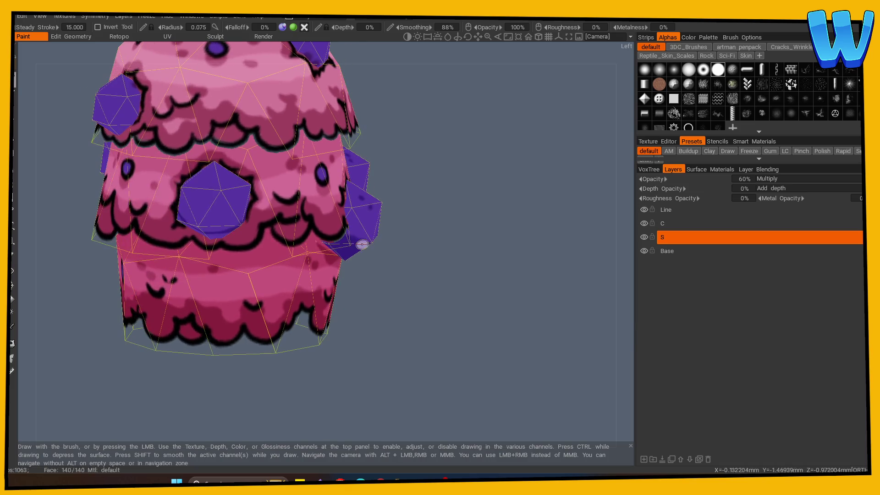
mouse_move(390, 256)
mouse_down()
mouse_move(456, 285)
mouse_move(297, 230)
mouse_up()
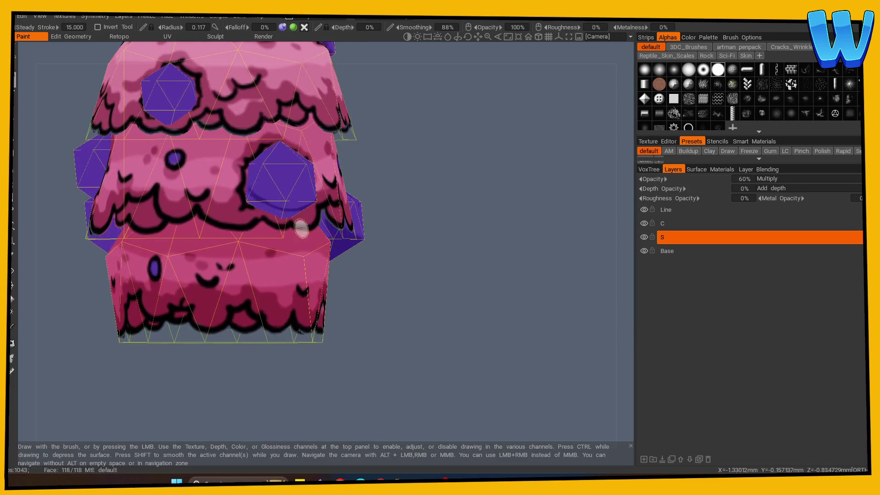
mouse_move(250, 196)
alt+mouse_down()
mouse_move(436, 252)
mouse_move(305, 218)
alt+mouse_up()
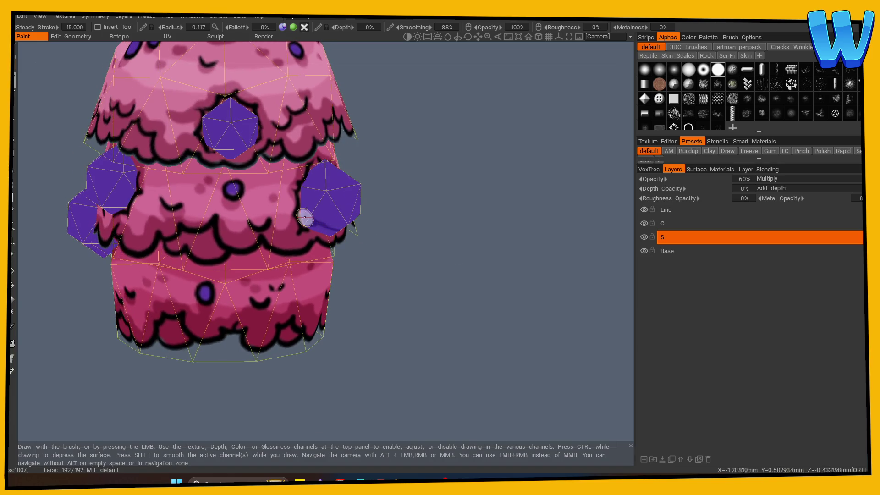
mouse_move(395, 222)
mouse_down()
mouse_move(409, 230)
mouse_move(227, 192)
mouse_up()
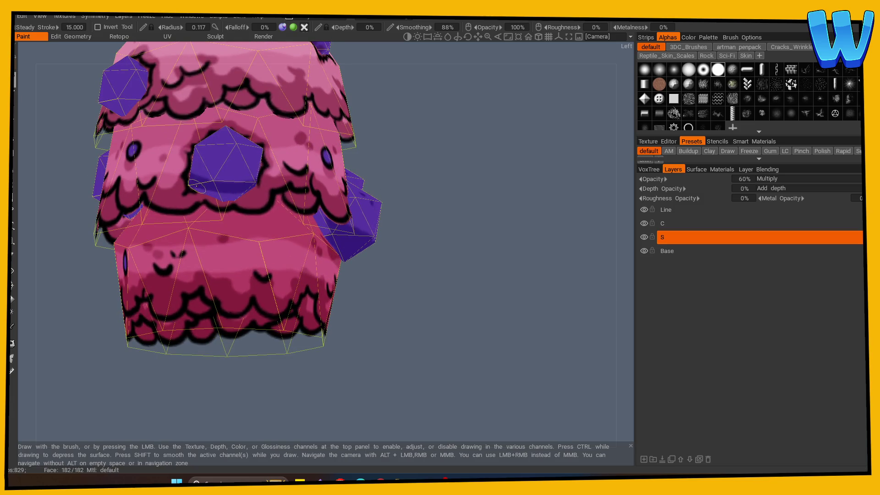
mouse_move(229, 194)
alt+mouse_down()
mouse_move(414, 241)
mouse_move(278, 211)
alt+mouse_up()
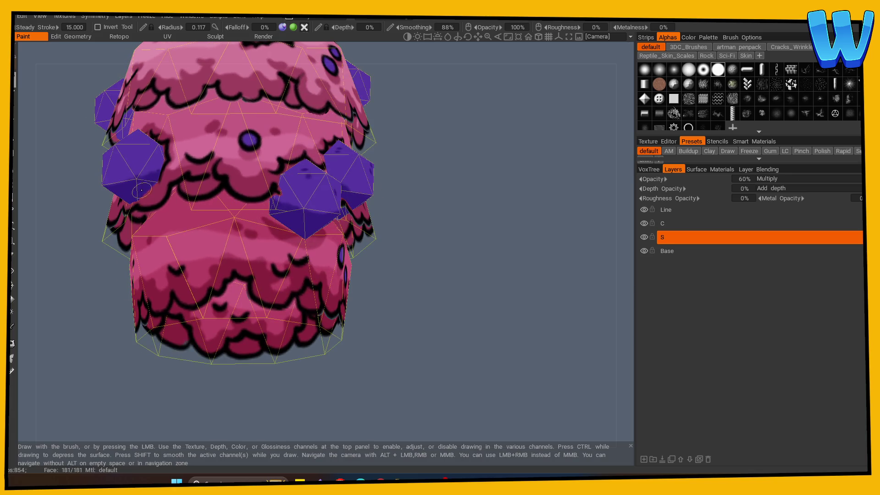
key(KP_1)
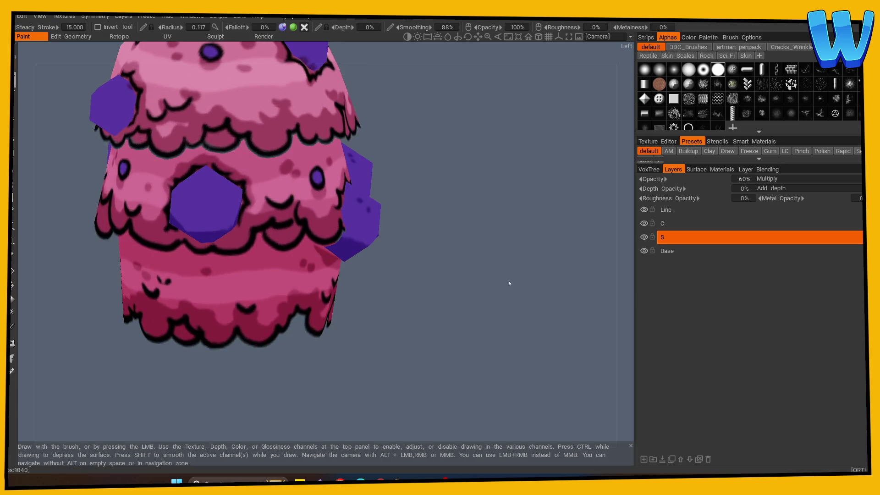
Dab two dark dots onto the front purple hexagon gem
scroll(459, 303, down, 4)
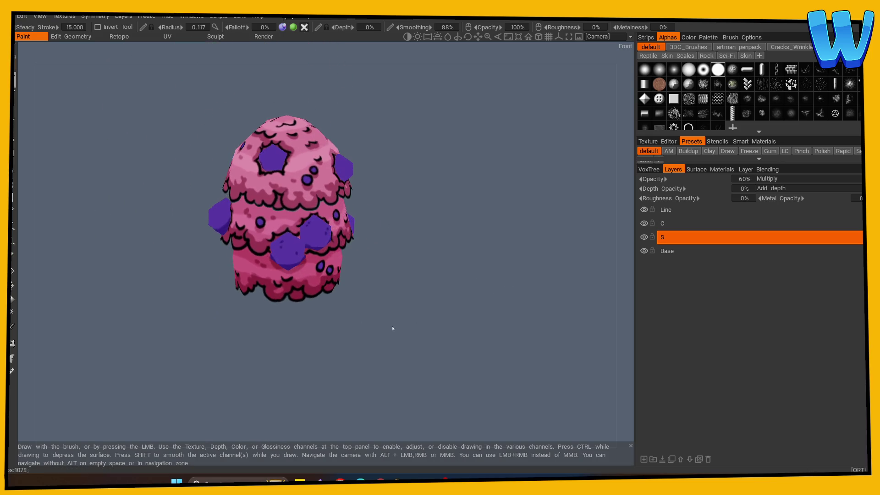
scroll(393, 328, down, 3)
scroll(458, 334, up, 5)
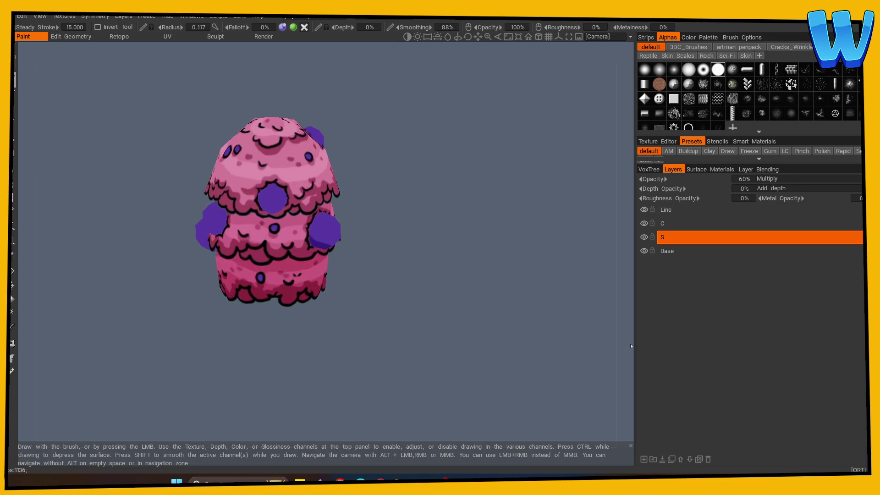
scroll(412, 298, up, 5)
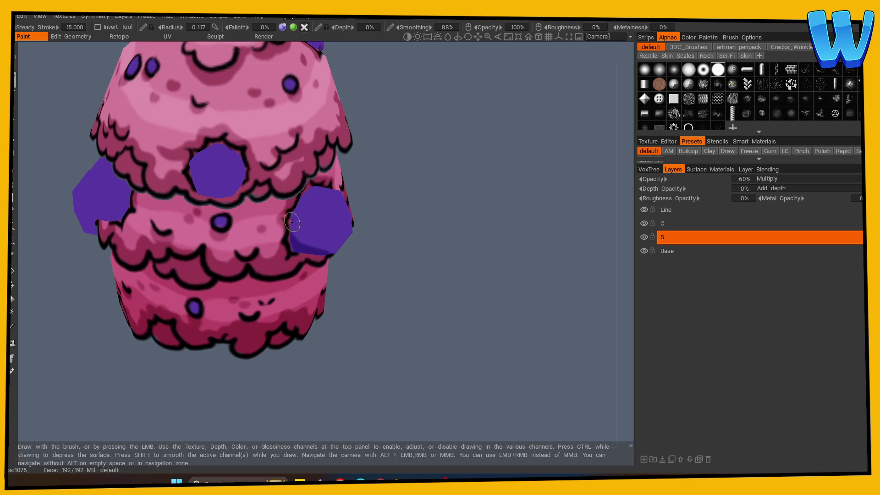
mouse_move(360, 266)
mouse_down()
mouse_move(418, 254)
mouse_move(349, 239)
mouse_up()
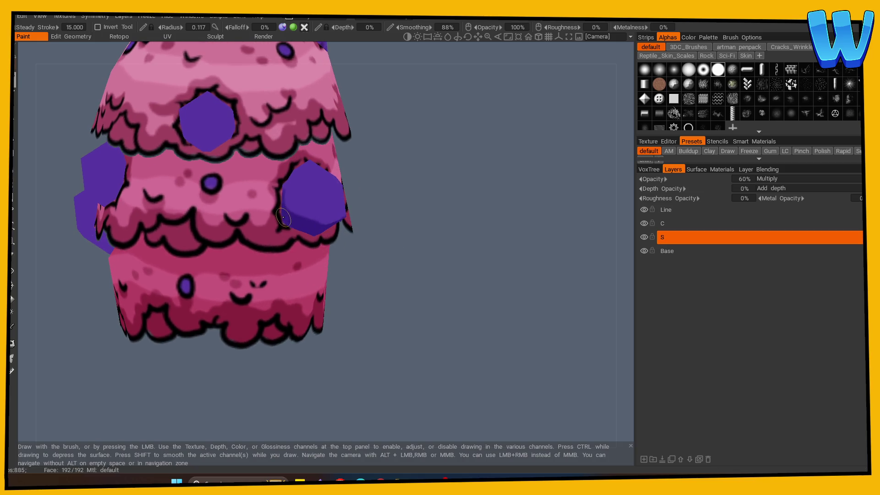
mouse_move(336, 207)
mouse_down()
mouse_move(391, 257)
mouse_move(380, 237)
mouse_move(394, 215)
mouse_up()
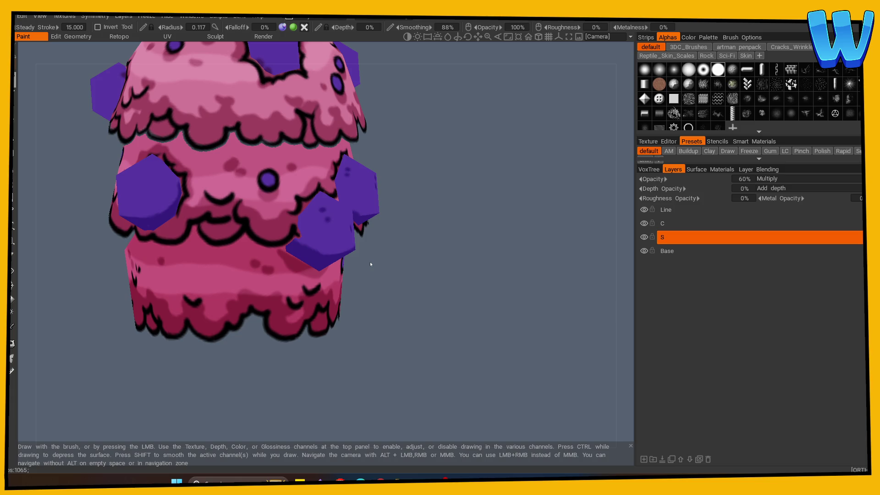
mouse_move(370, 264)
mouse_down()
mouse_move(442, 304)
mouse_move(447, 297)
mouse_up()
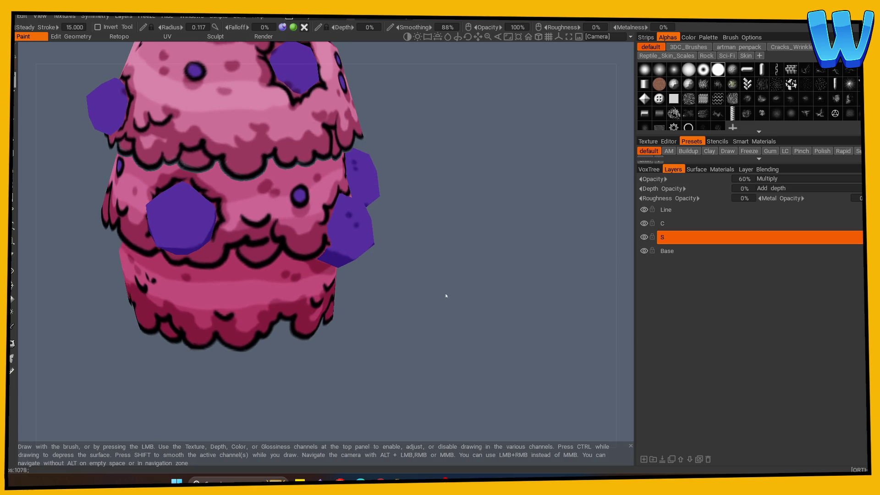
mouse_move(441, 288)
mouse_down()
mouse_move(449, 298)
mouse_move(468, 291)
mouse_move(463, 284)
mouse_up()
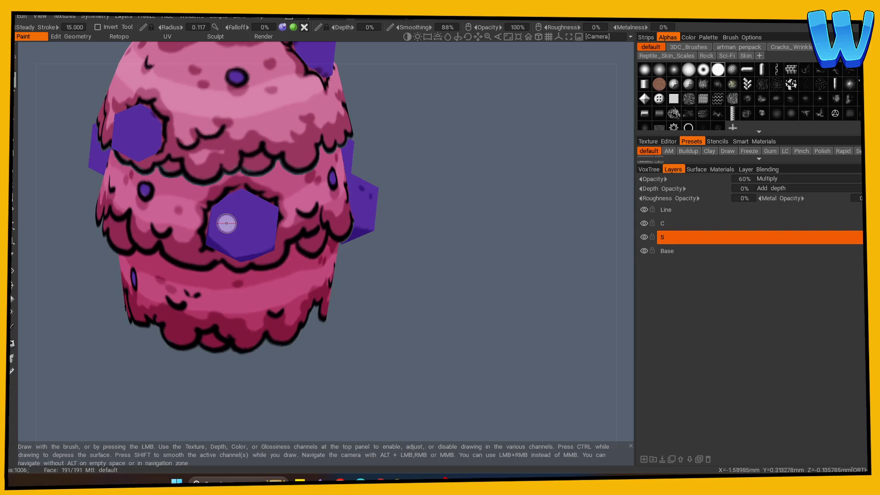
click(227, 213)
click(226, 217)
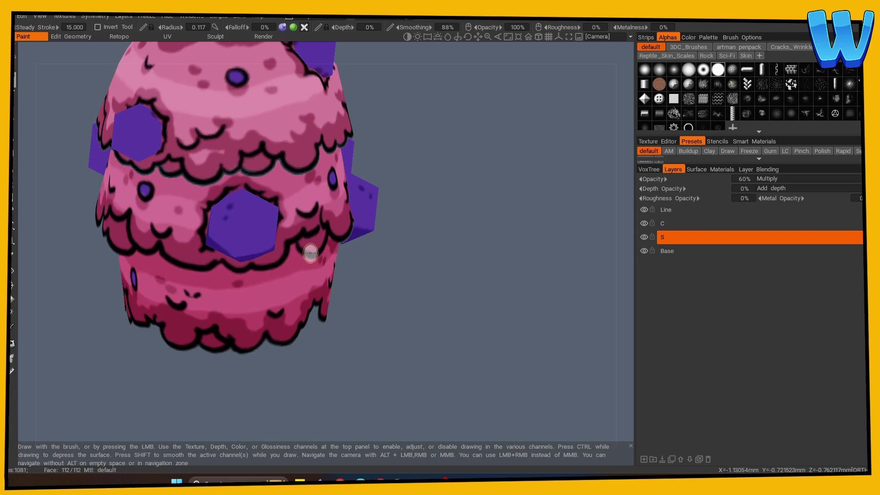
Inspect the rest of the tree top and the front hole's edge to check the dots
drag(439, 241, 362, 226)
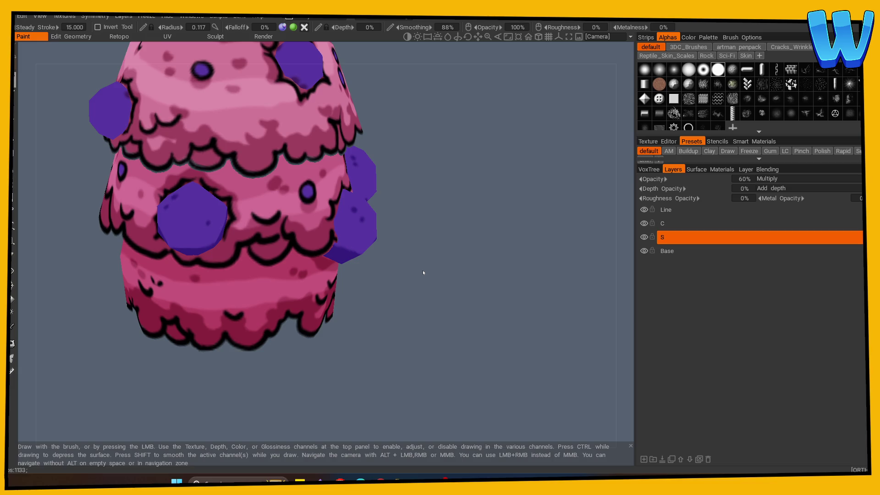
mouse_move(423, 271)
mouse_down()
mouse_move(457, 273)
mouse_move(431, 271)
mouse_up()
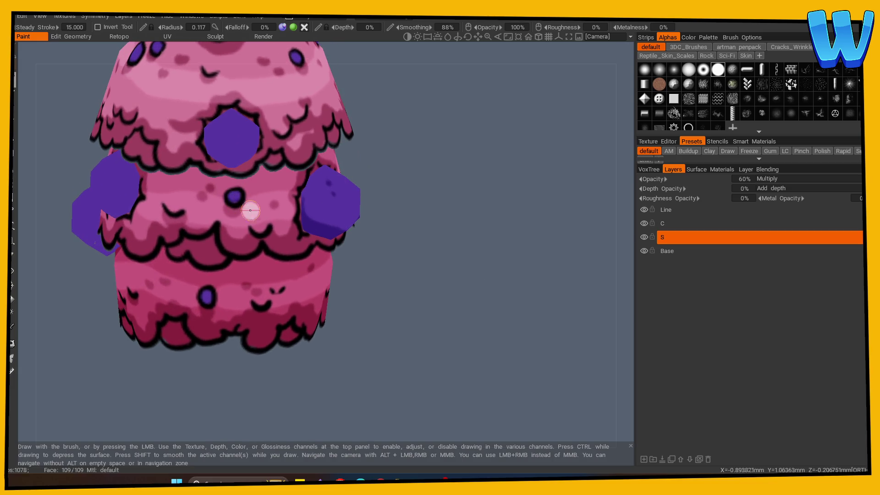
mouse_move(376, 248)
mouse_down()
mouse_move(440, 243)
mouse_move(418, 232)
mouse_move(305, 222)
mouse_up()
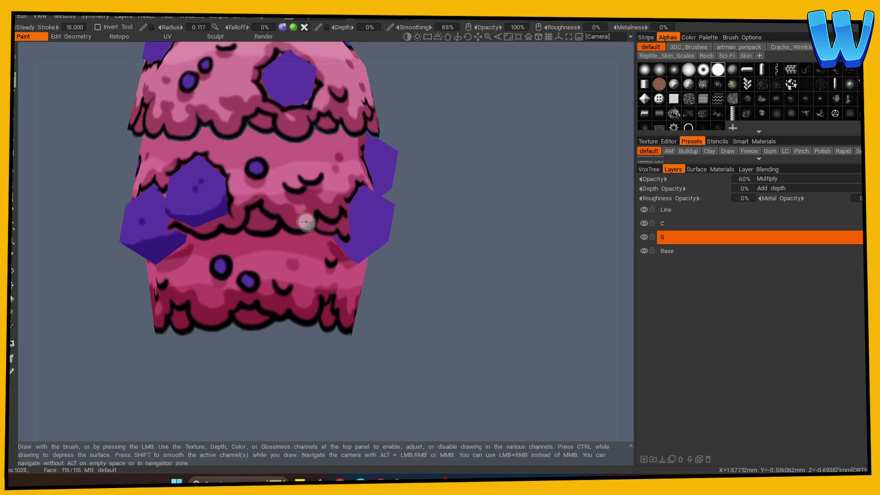
mouse_move(416, 241)
mouse_down()
mouse_move(496, 243)
mouse_move(482, 243)
mouse_up()
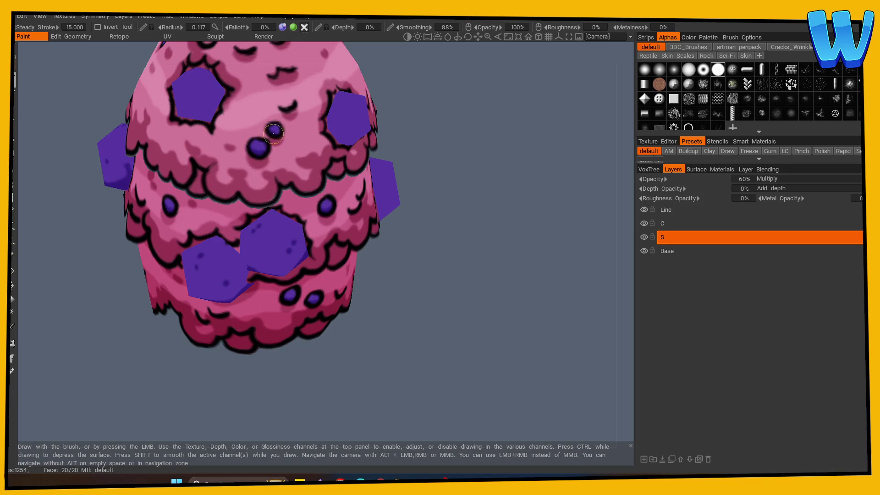
drag(463, 173, 512, 176)
mouse_move(429, 199)
mouse_down()
mouse_move(458, 185)
mouse_move(440, 158)
mouse_up()
mouse_move(440, 157)
right_down()
mouse_move(438, 234)
mouse_move(468, 180)
mouse_move(419, 165)
right_up()
mouse_move(418, 165)
mouse_down()
mouse_move(462, 285)
mouse_move(454, 275)
mouse_up()
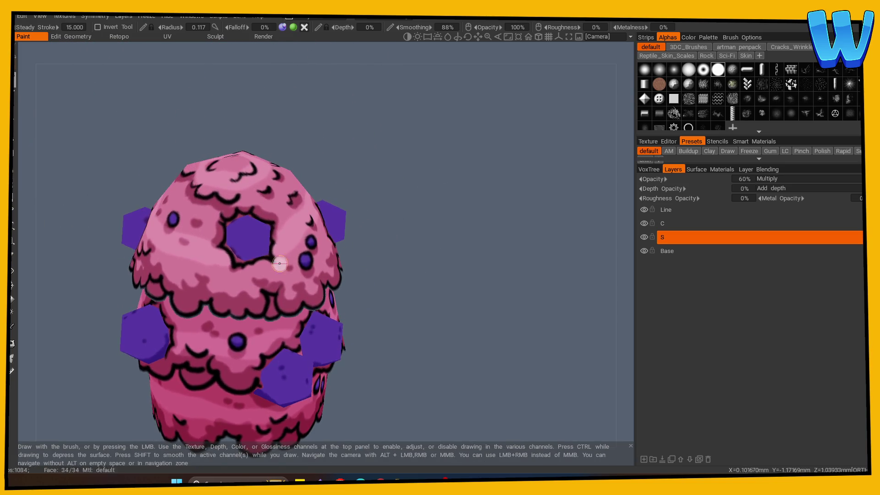
mouse_move(403, 241)
mouse_down()
mouse_move(438, 236)
mouse_move(220, 251)
mouse_up()
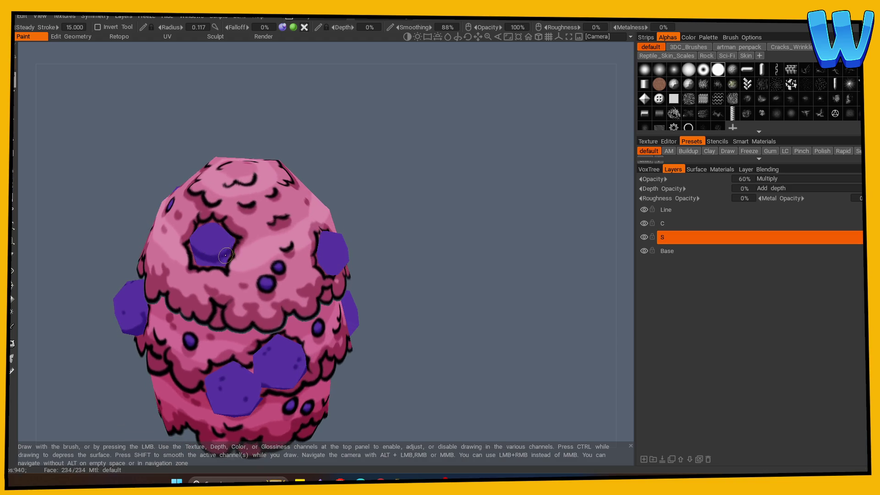
drag(243, 252, 472, 232)
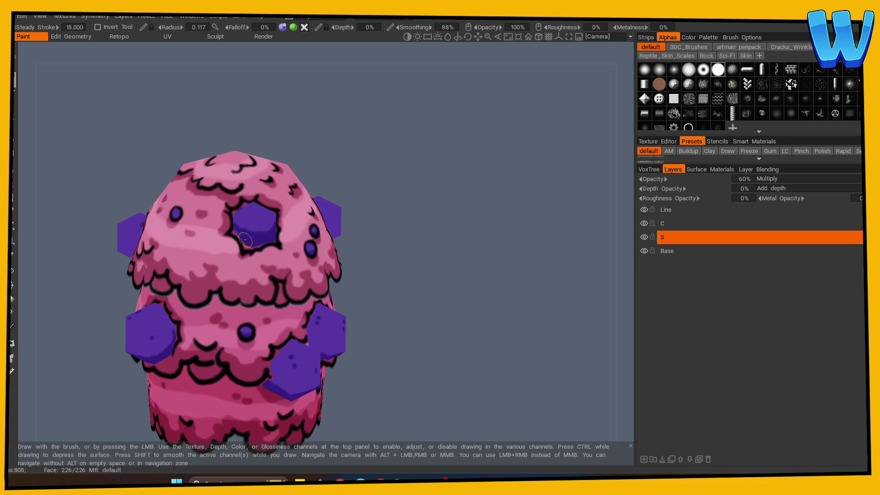
mouse_move(350, 246)
mouse_down()
mouse_move(428, 248)
mouse_move(380, 265)
mouse_up()
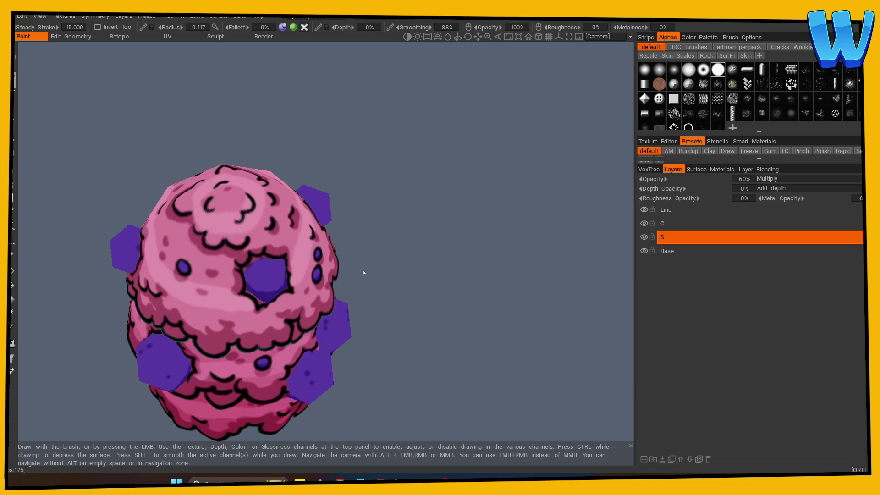
drag(398, 269, 422, 269)
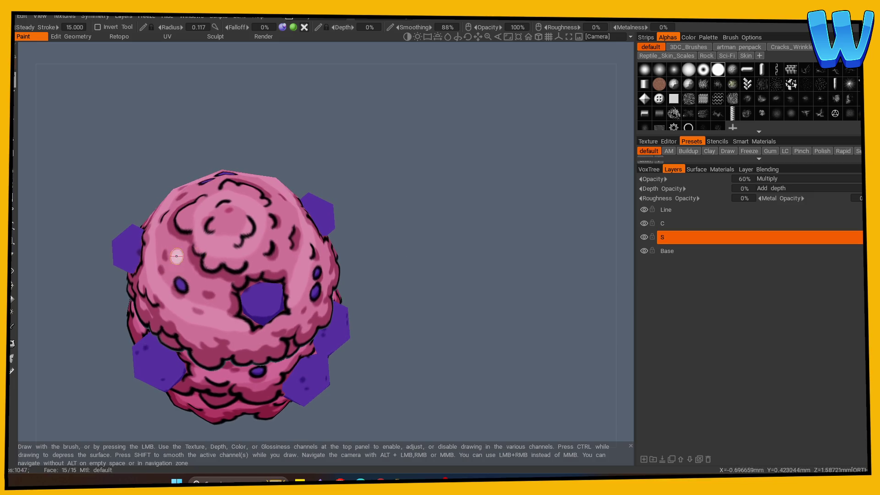
click(13, 255)
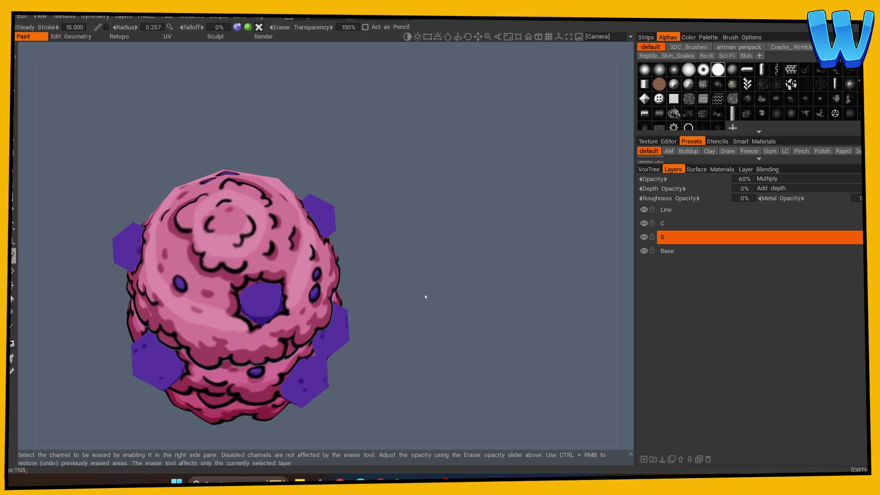
drag(426, 295, 417, 298)
click(13, 79)
mouse_move(147, 129)
mouse_down()
mouse_move(393, 232)
mouse_move(484, 244)
mouse_move(362, 271)
mouse_up()
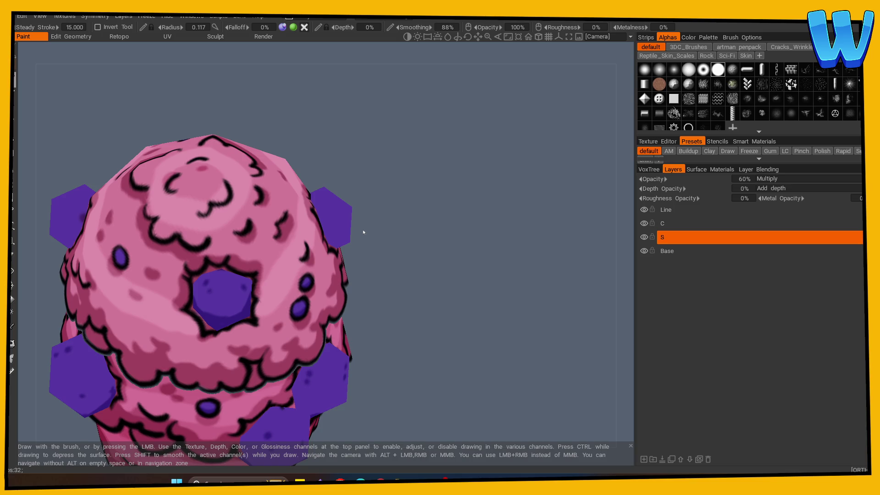
Paint darker shadow strokes on layer S around the front and upper purple hexagons
mouse_move(364, 232)
mouse_down()
mouse_move(444, 269)
mouse_move(448, 255)
mouse_move(546, 251)
mouse_move(486, 290)
mouse_move(434, 262)
mouse_up()
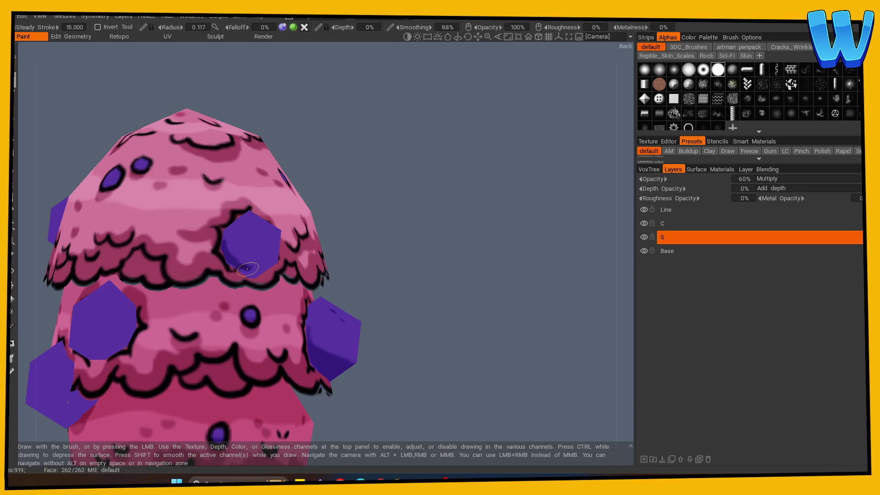
mouse_move(428, 252)
mouse_down()
mouse_move(432, 261)
mouse_move(376, 269)
mouse_move(247, 266)
mouse_up()
drag(440, 289, 348, 286)
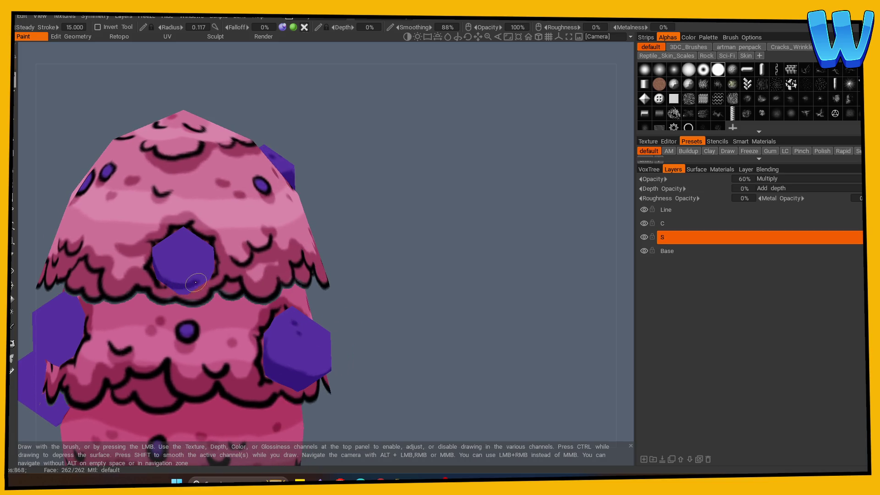
drag(433, 240, 223, 256)
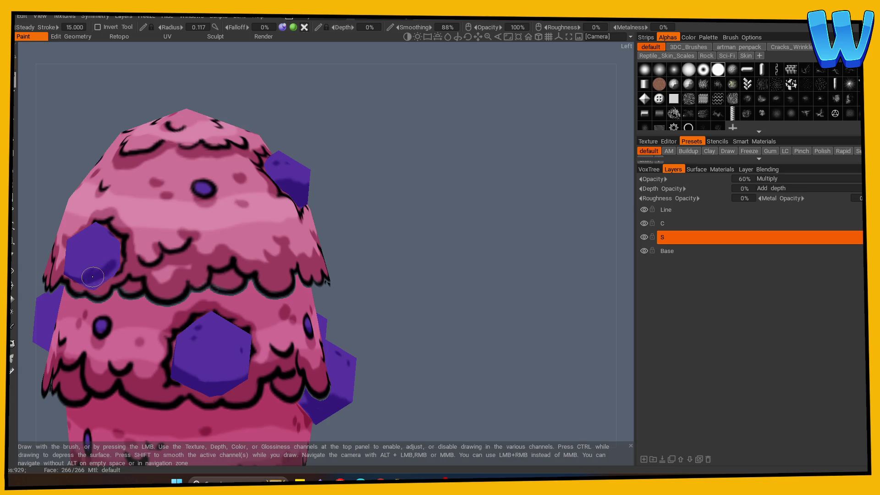
mouse_move(449, 238)
mouse_down()
mouse_move(474, 234)
mouse_move(203, 233)
mouse_up()
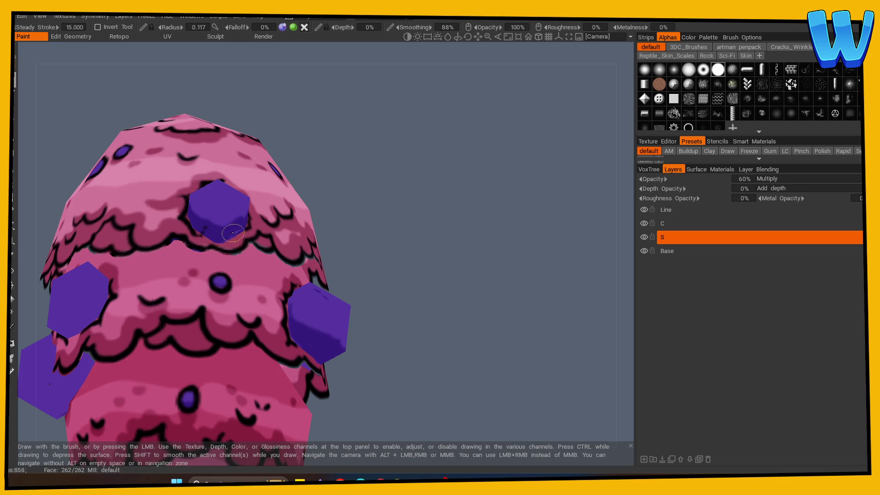
drag(404, 256, 472, 255)
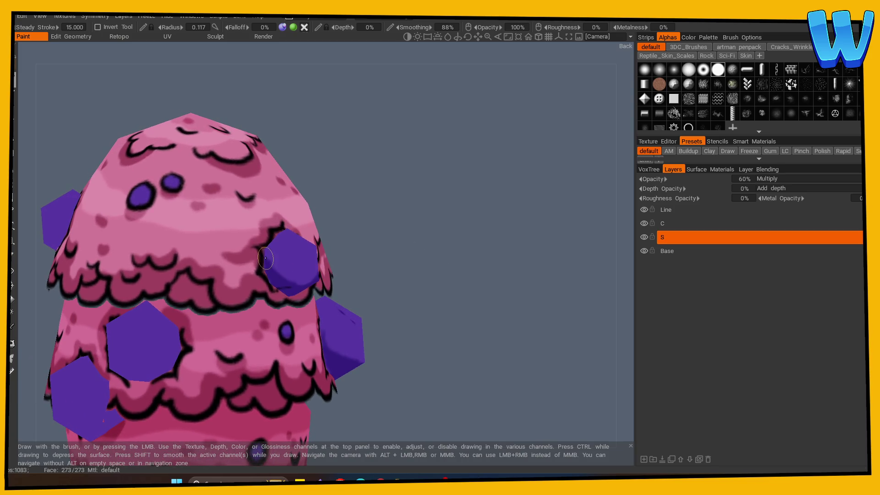
mouse_move(372, 285)
mouse_down()
mouse_move(419, 252)
mouse_move(376, 229)
mouse_move(458, 268)
mouse_move(353, 281)
mouse_move(222, 240)
mouse_up()
mouse_move(449, 243)
mouse_down()
mouse_move(501, 250)
mouse_move(474, 265)
mouse_up()
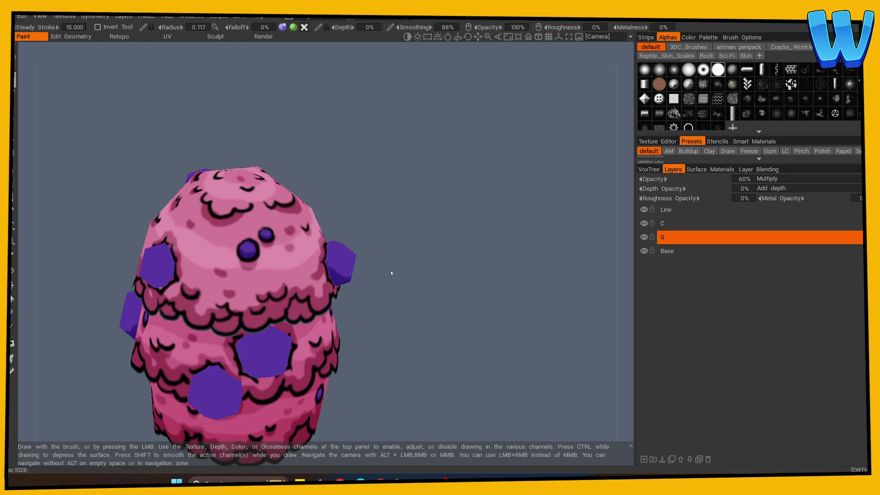
drag(387, 270, 399, 248)
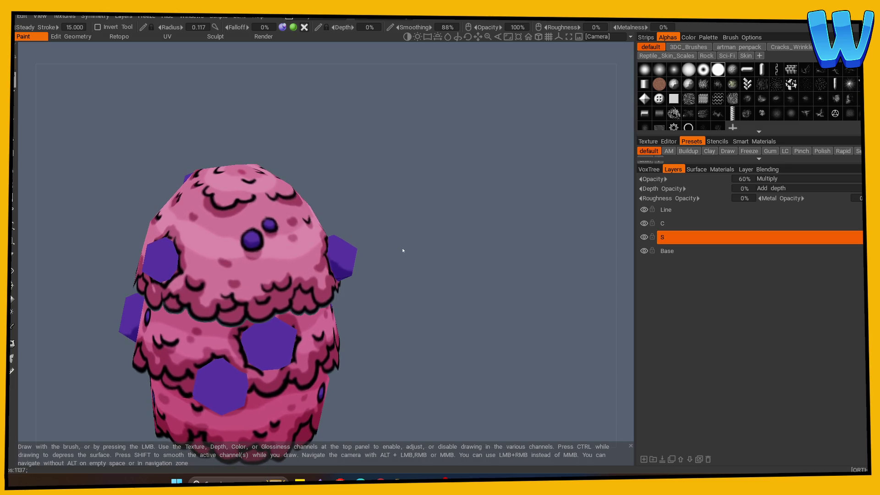
right_drag(403, 251, 452, 257)
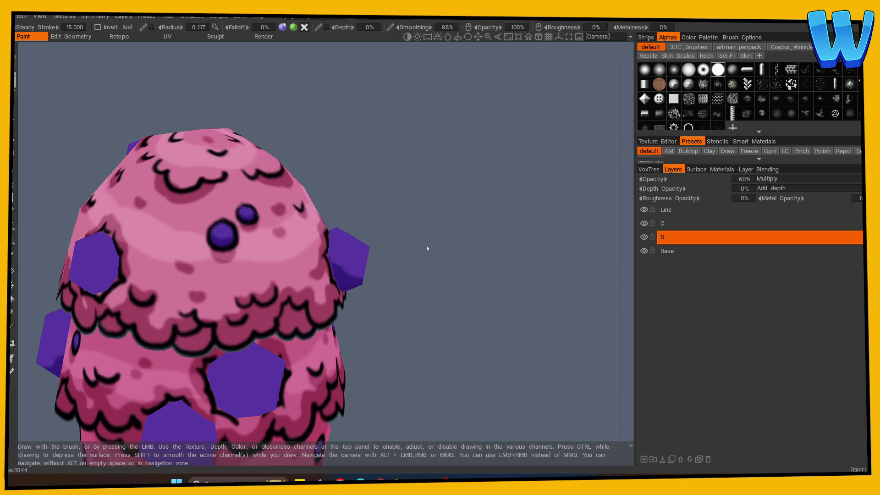
mouse_move(429, 252)
mouse_down()
mouse_move(441, 266)
mouse_move(541, 238)
mouse_up()
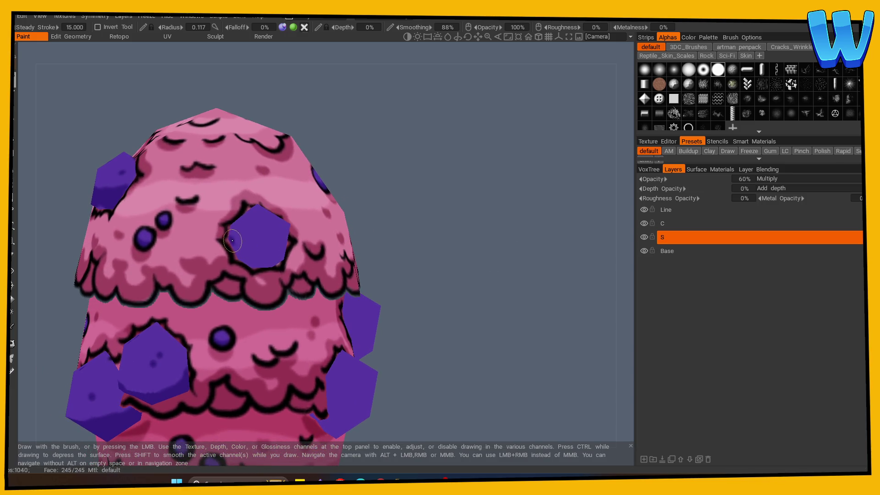
drag(436, 257, 321, 255)
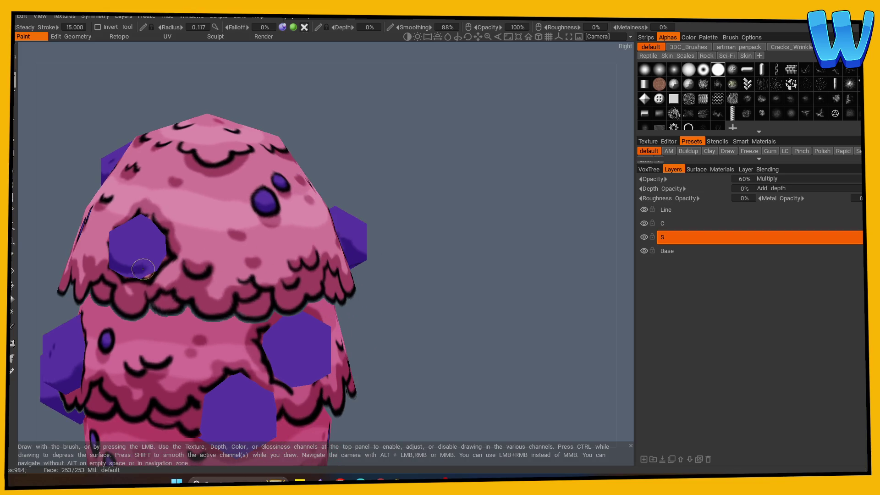
mouse_move(460, 274)
mouse_down()
mouse_move(473, 275)
mouse_move(413, 229)
mouse_up()
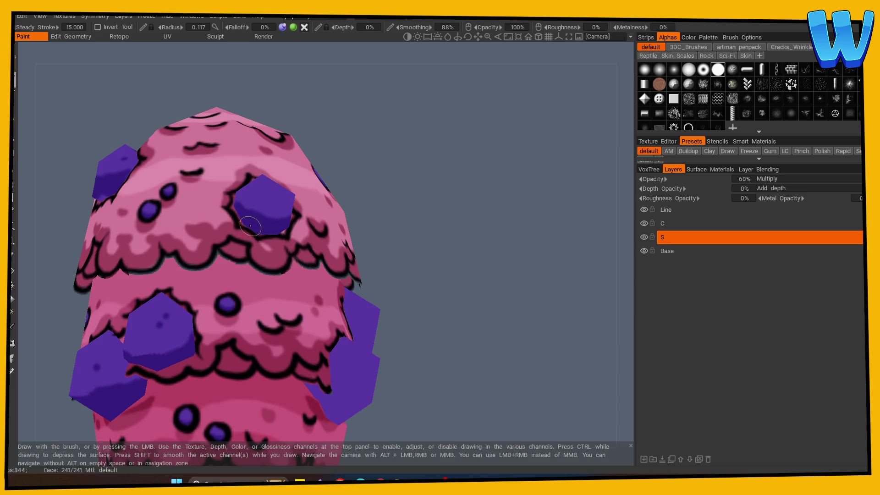
drag(392, 226, 294, 238)
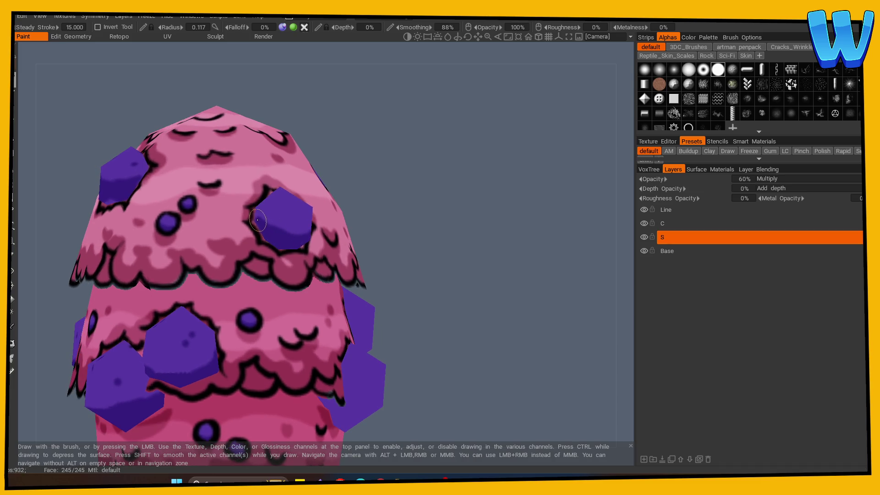
drag(414, 200, 408, 212)
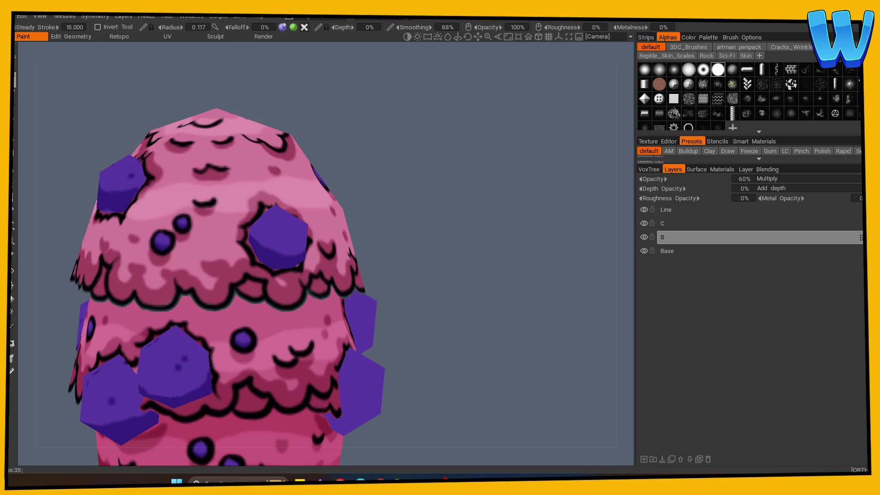
Shade around the remaining hexagons on the sides and back, then add a new paint layer above S
mouse_move(527, 306)
mouse_down()
mouse_move(509, 277)
mouse_move(212, 190)
mouse_up()
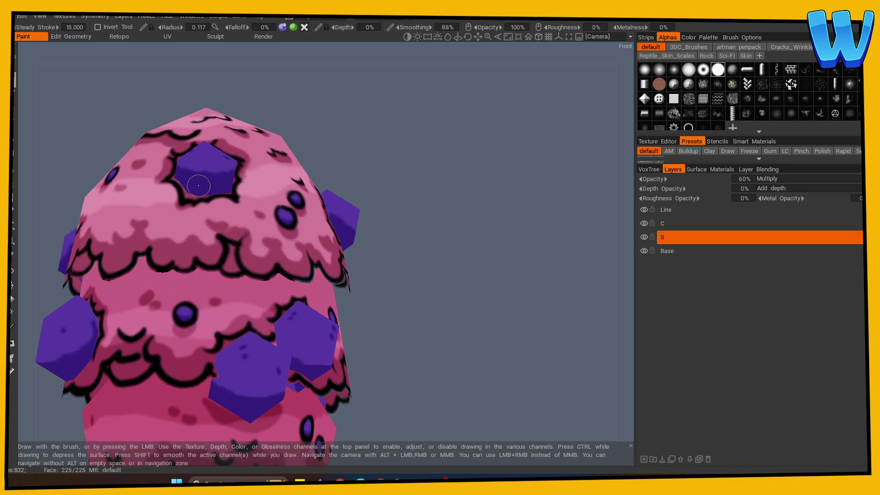
drag(298, 172, 560, 255)
mouse_move(457, 259)
mouse_down()
mouse_move(413, 258)
mouse_move(436, 290)
mouse_move(457, 244)
mouse_up()
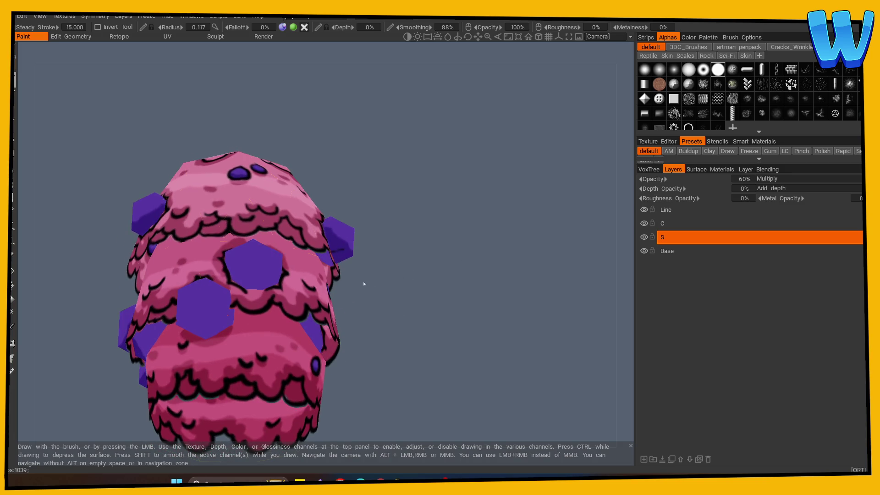
mouse_move(348, 275)
mouse_down()
mouse_move(387, 282)
mouse_move(157, 298)
mouse_up()
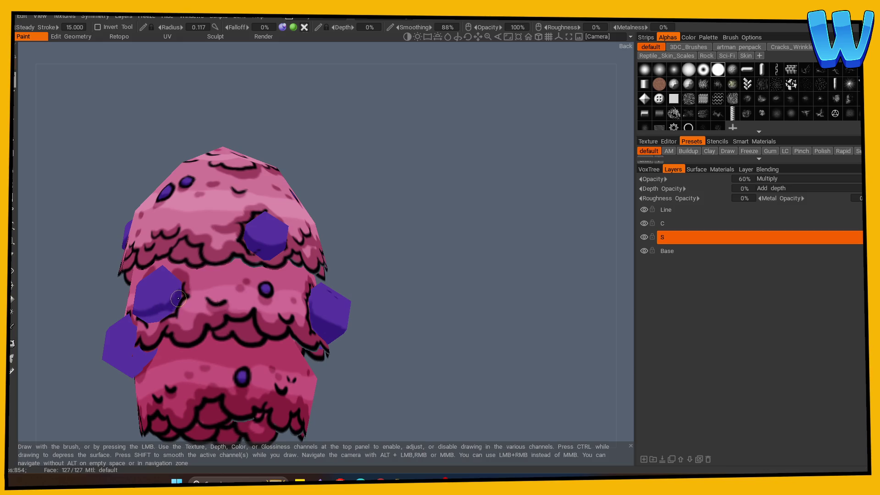
alt+drag(183, 289, 473, 298)
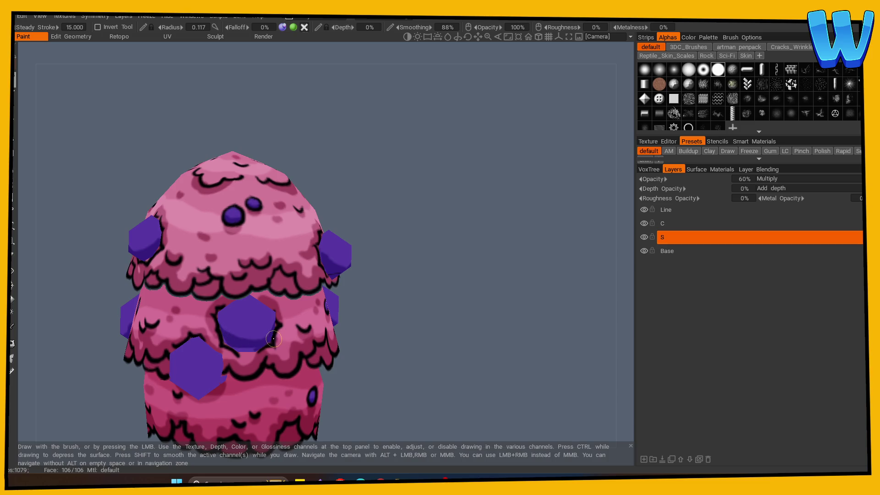
mouse_move(271, 333)
alt+mouse_down()
mouse_move(452, 289)
mouse_move(376, 302)
alt+mouse_up()
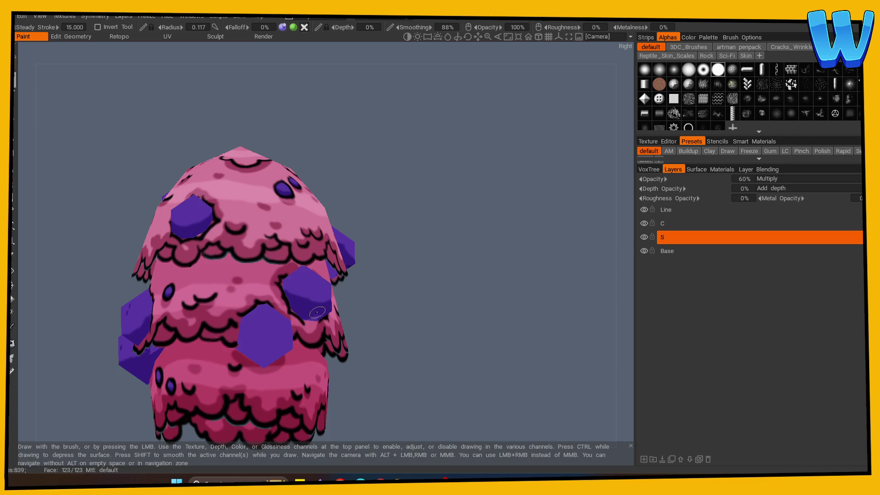
mouse_move(317, 312)
alt+mouse_down()
mouse_move(428, 310)
mouse_move(250, 278)
mouse_move(520, 304)
mouse_move(495, 321)
mouse_move(265, 292)
mouse_move(282, 333)
mouse_move(351, 317)
mouse_move(230, 350)
mouse_move(280, 346)
alt+mouse_up()
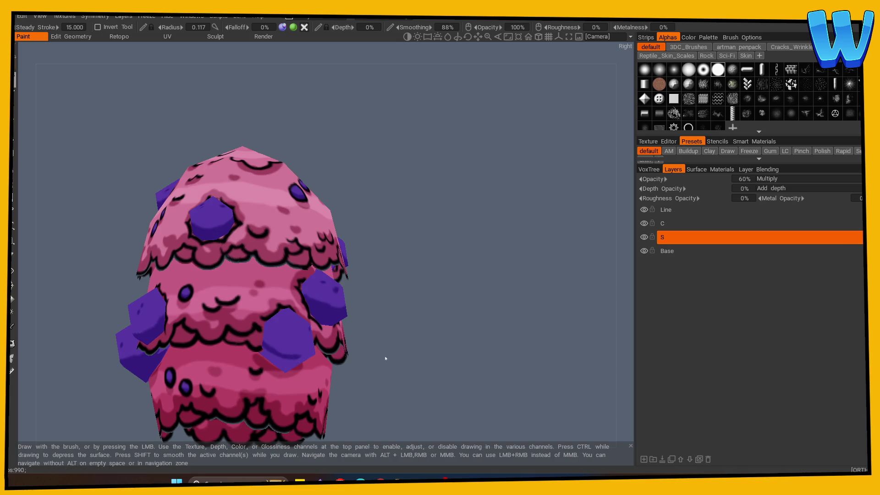
alt+drag(386, 358, 194, 351)
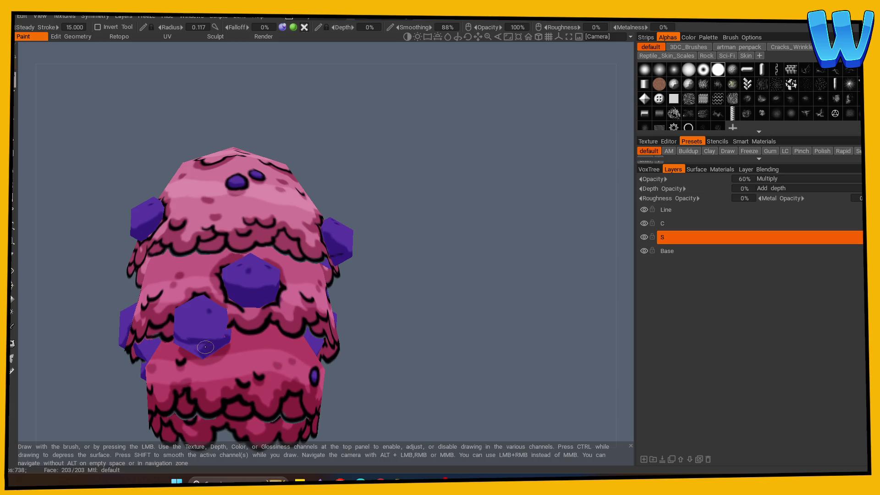
mouse_move(277, 338)
alt+mouse_down()
mouse_move(468, 356)
mouse_move(285, 339)
alt+mouse_up()
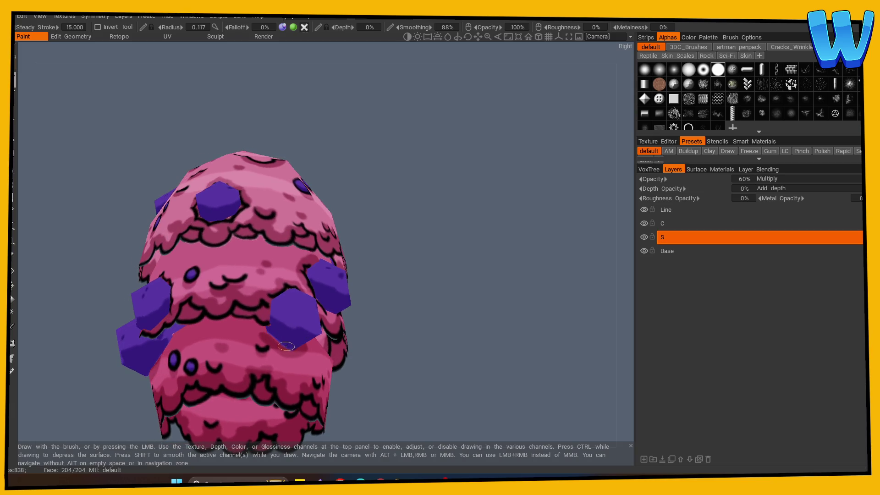
mouse_move(293, 348)
alt+mouse_down()
mouse_move(465, 314)
mouse_move(274, 340)
mouse_move(163, 318)
mouse_move(410, 303)
mouse_move(138, 326)
alt+mouse_up()
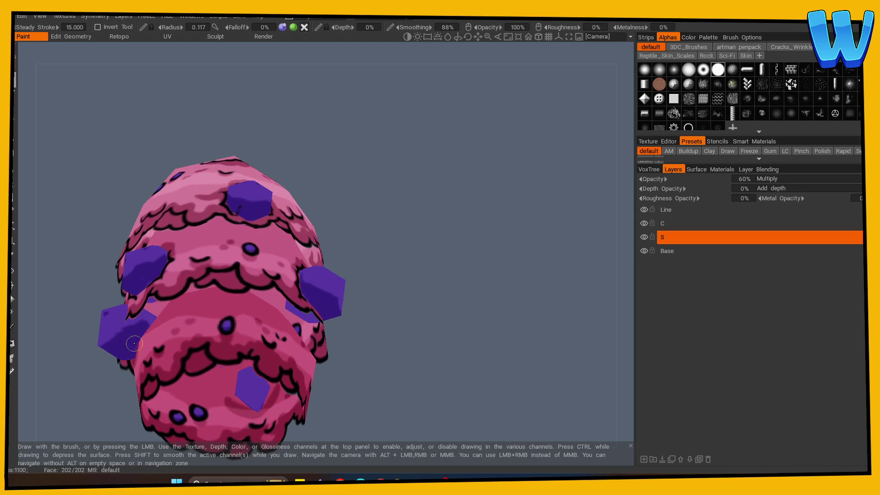
mouse_move(137, 347)
alt+mouse_down()
mouse_move(475, 369)
mouse_move(511, 385)
mouse_move(205, 359)
mouse_move(439, 371)
mouse_move(441, 328)
mouse_move(158, 358)
mouse_move(377, 386)
mouse_move(490, 365)
mouse_move(392, 381)
mouse_move(425, 350)
mouse_move(411, 371)
mouse_move(247, 351)
alt+mouse_up()
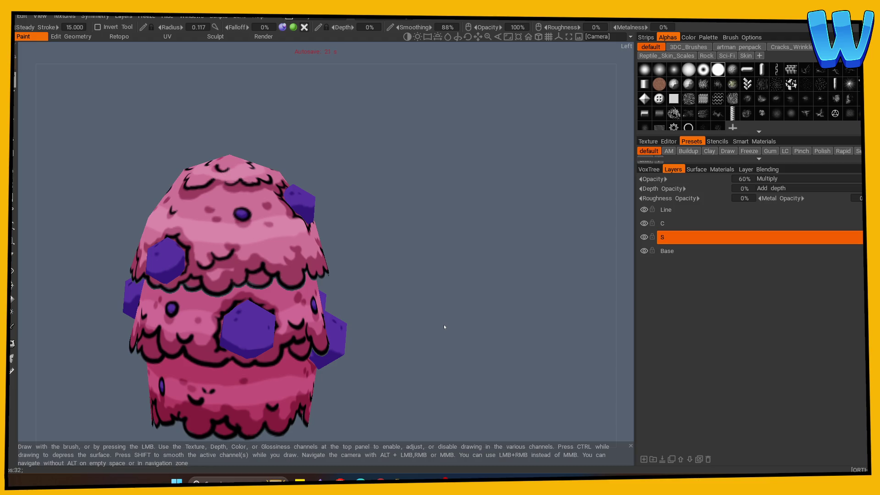
mouse_move(445, 295)
mouse_down()
mouse_move(396, 286)
mouse_move(460, 324)
mouse_move(412, 348)
mouse_move(465, 355)
mouse_move(435, 374)
mouse_up()
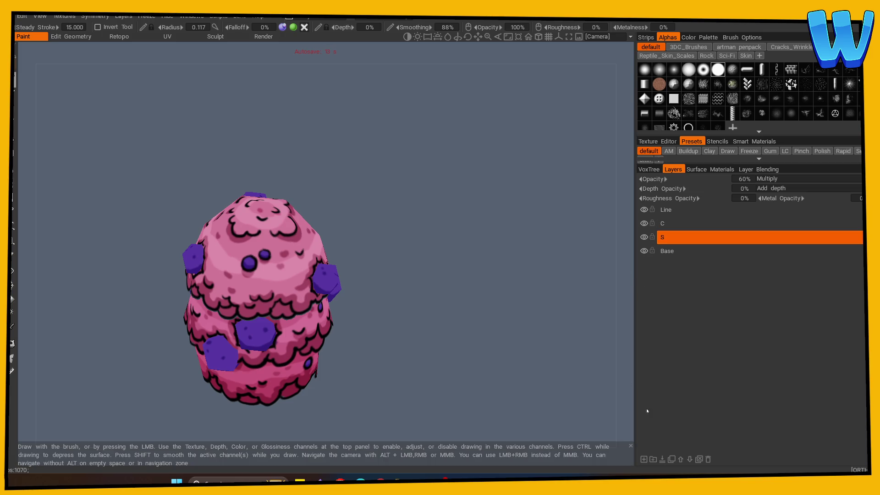
click(644, 460)
Rename the new layer to L, make it active, and set it to Screen blending at 55% opacity
double_click(667, 237)
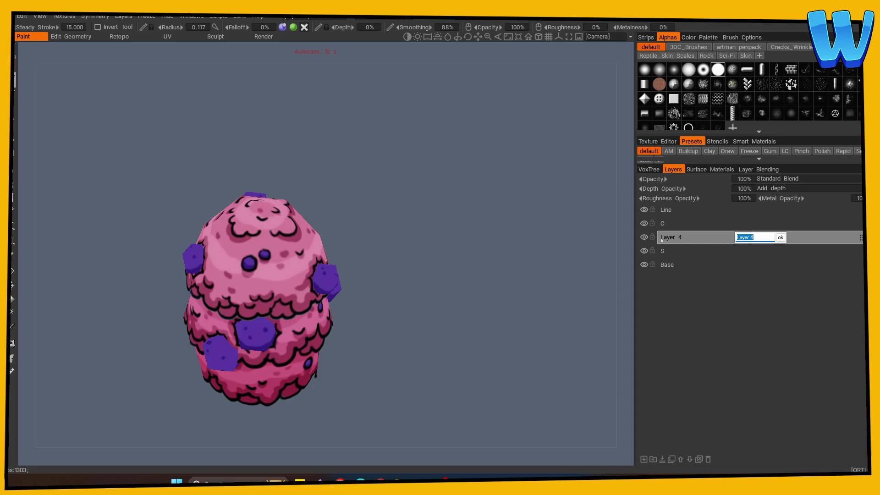
text(L)
key(Return)
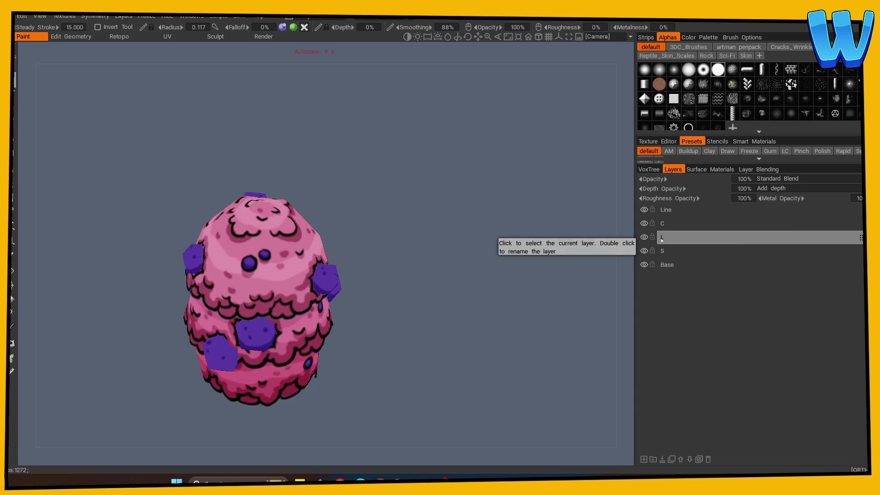
click(661, 238)
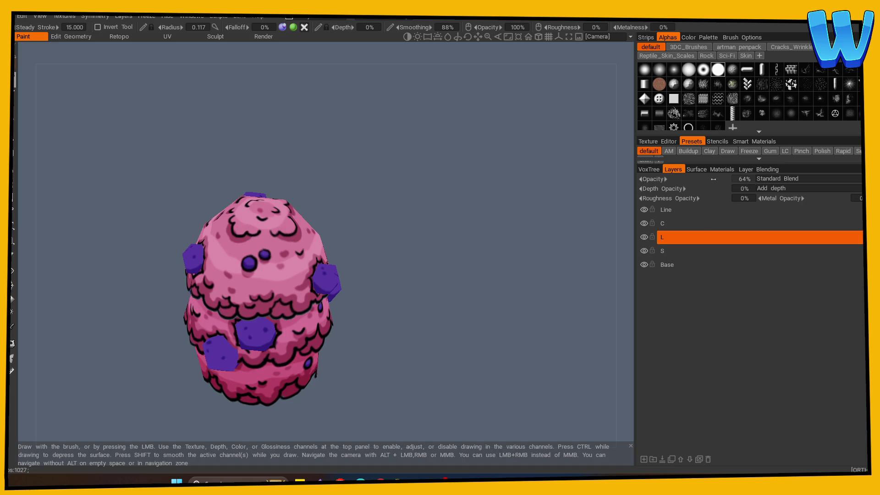
click(779, 179)
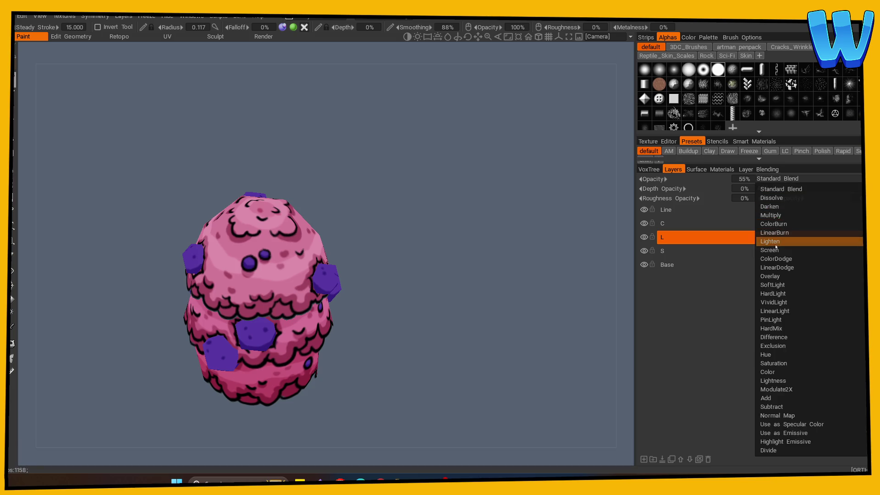
click(771, 255)
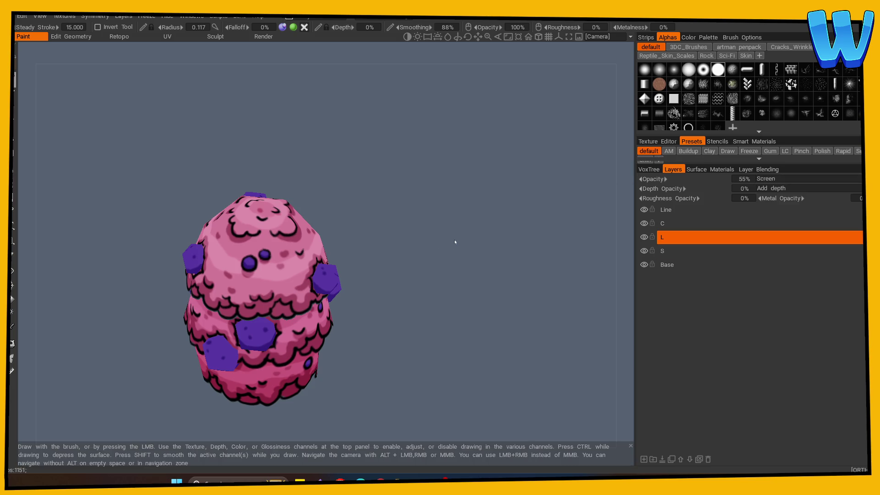
Paint light pink highlight bands on the upper part of the canopy tiers on layer L
mouse_move(405, 269)
mouse_down()
mouse_move(389, 339)
mouse_move(389, 330)
mouse_up()
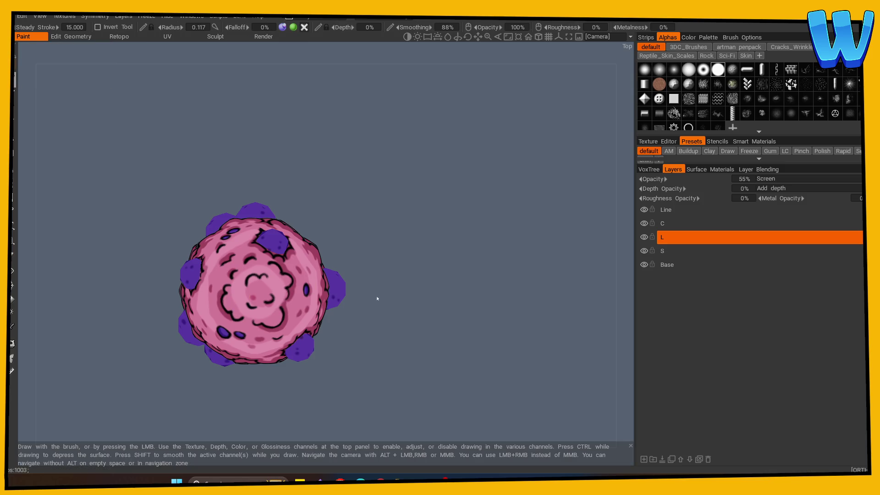
drag(349, 275, 428, 250)
right_drag(464, 285, 584, 285)
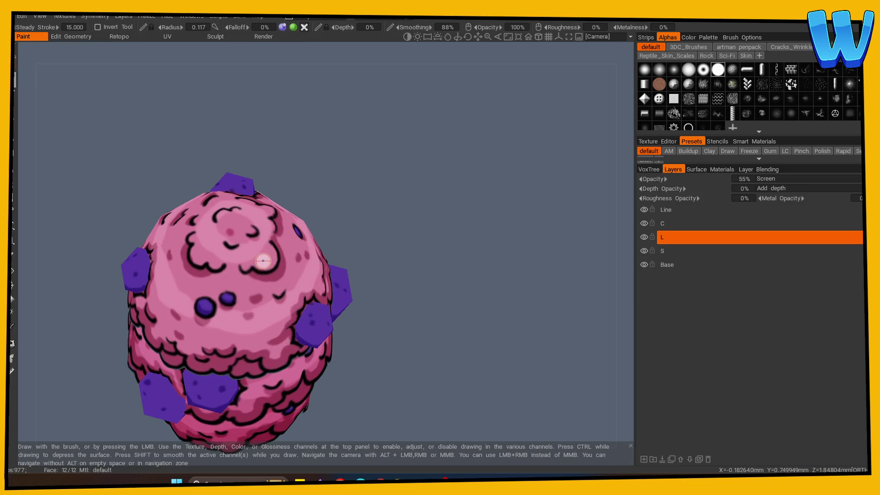
mouse_move(271, 259)
middle_down()
mouse_move(467, 281)
mouse_move(237, 258)
mouse_move(493, 279)
mouse_move(241, 251)
mouse_move(480, 269)
middle_up()
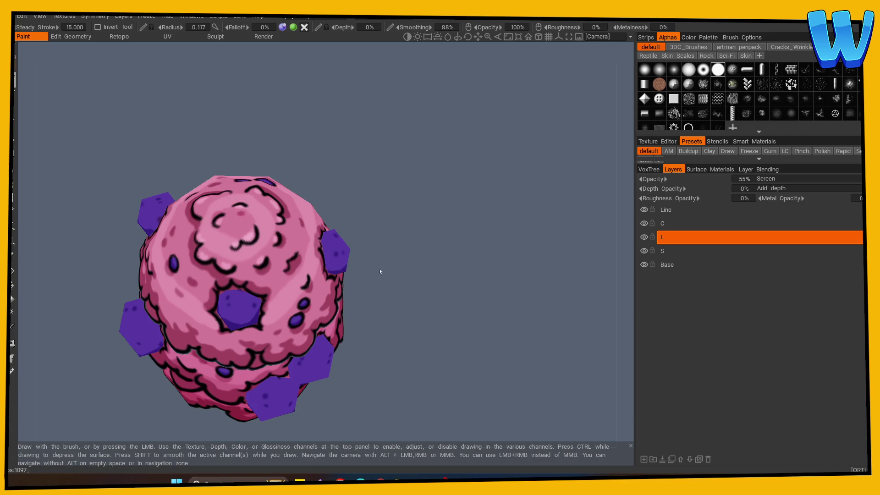
mouse_move(375, 275)
mouse_down()
mouse_move(420, 242)
mouse_move(408, 302)
mouse_move(394, 293)
mouse_move(390, 303)
mouse_move(257, 306)
mouse_up()
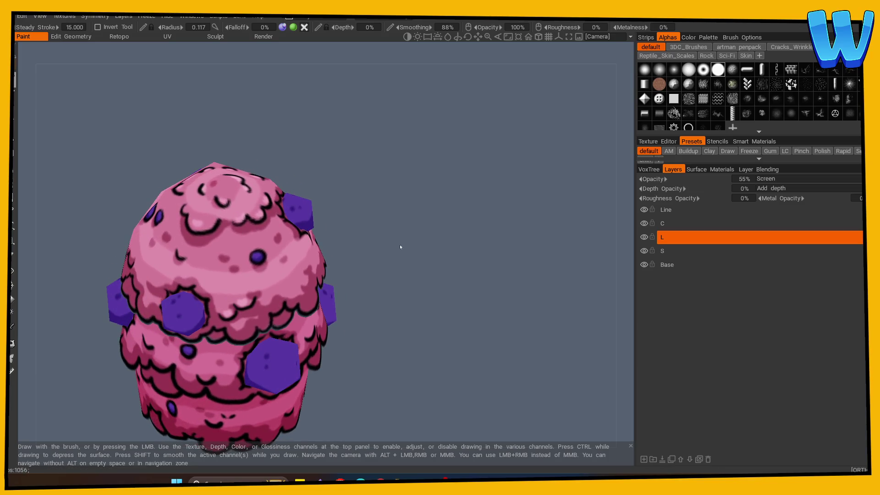
drag(398, 247, 471, 241)
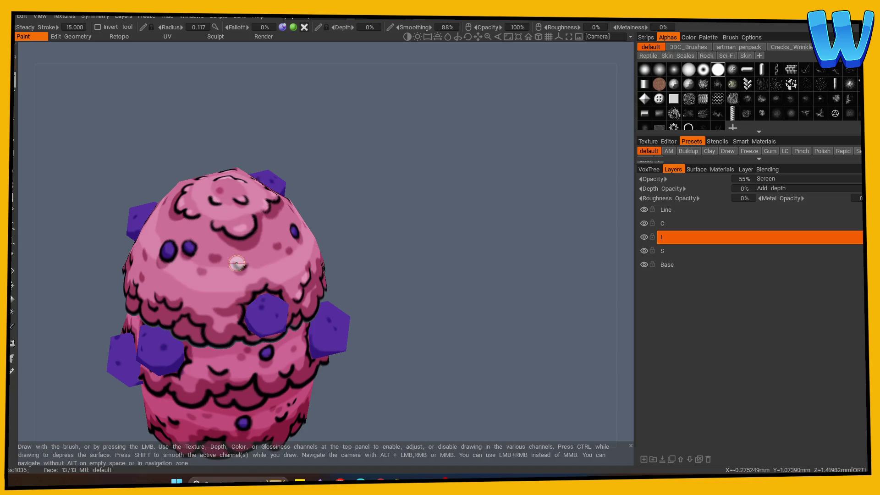
mouse_move(367, 256)
mouse_down()
mouse_move(478, 258)
mouse_move(419, 289)
mouse_move(366, 280)
mouse_up()
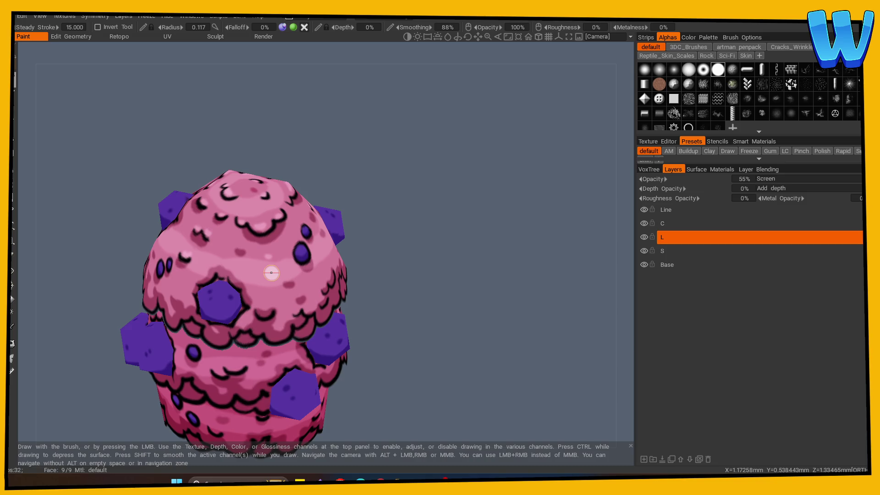
Highlight the remaining sides of the canopy, then switch to the Eraser on layer S
alt+drag(272, 272, 403, 257)
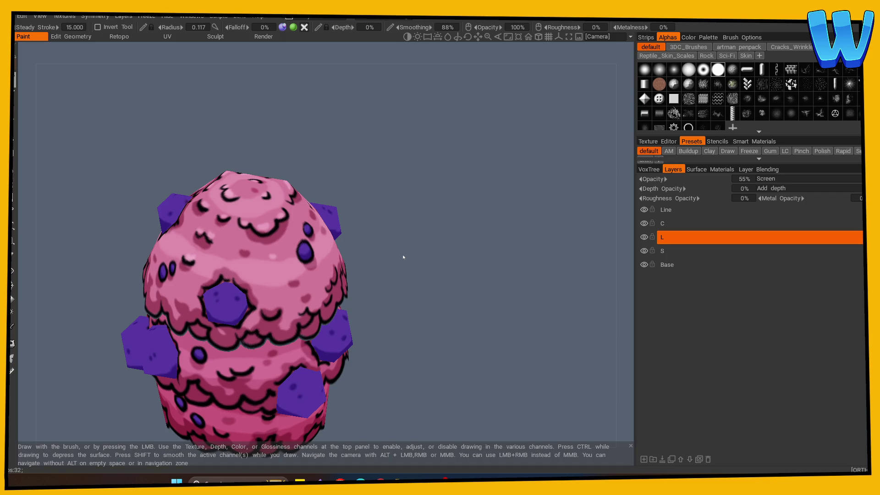
mouse_move(403, 255)
mouse_down()
mouse_move(483, 256)
mouse_move(441, 298)
mouse_move(420, 293)
mouse_up()
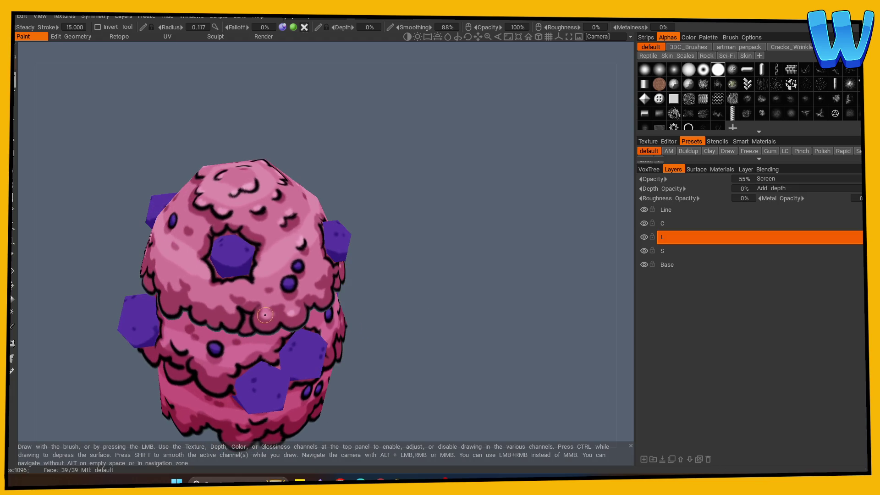
mouse_move(367, 303)
mouse_down()
mouse_move(441, 307)
mouse_move(267, 314)
mouse_up()
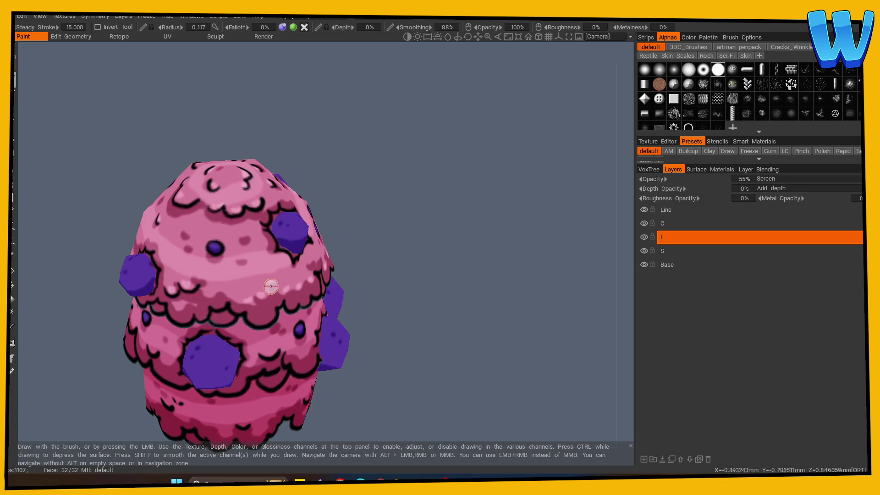
right_drag(483, 273, 163, 350)
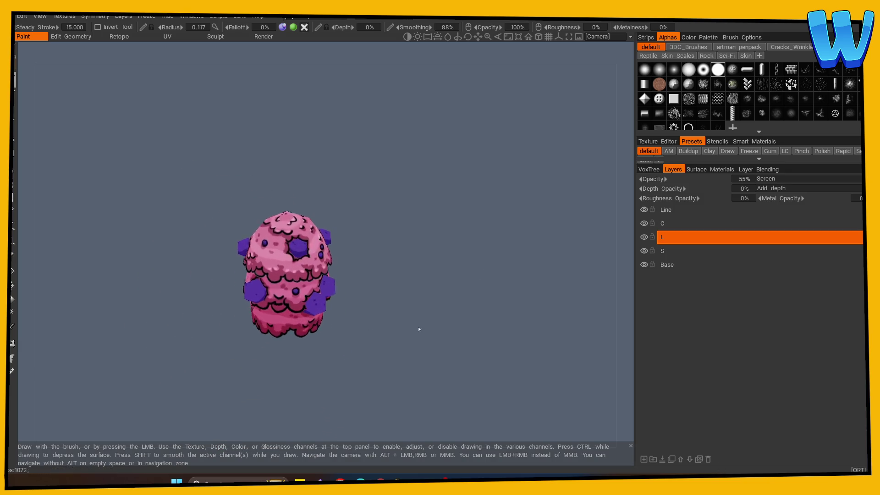
right_drag(417, 328, 513, 302)
click(13, 256)
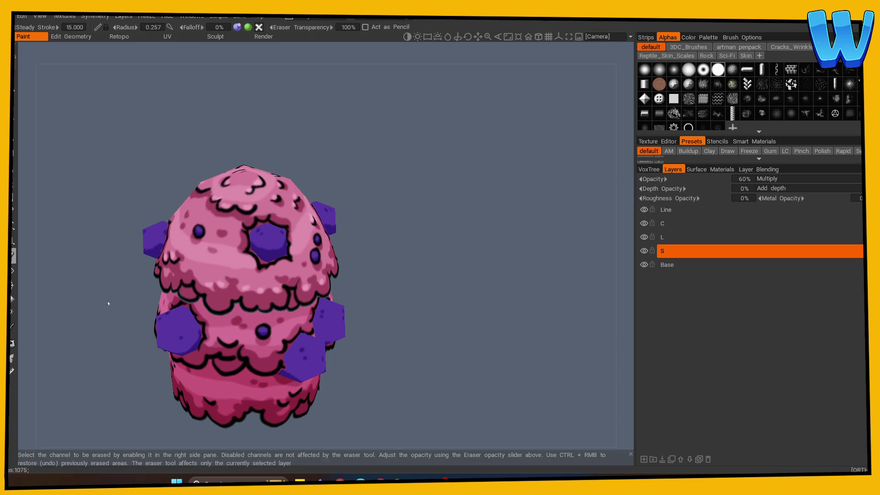
Shrink the eraser to 0.138, erase stray shading around the hexagons, then return to the Draw brush
right_drag(275, 299, 223, 296)
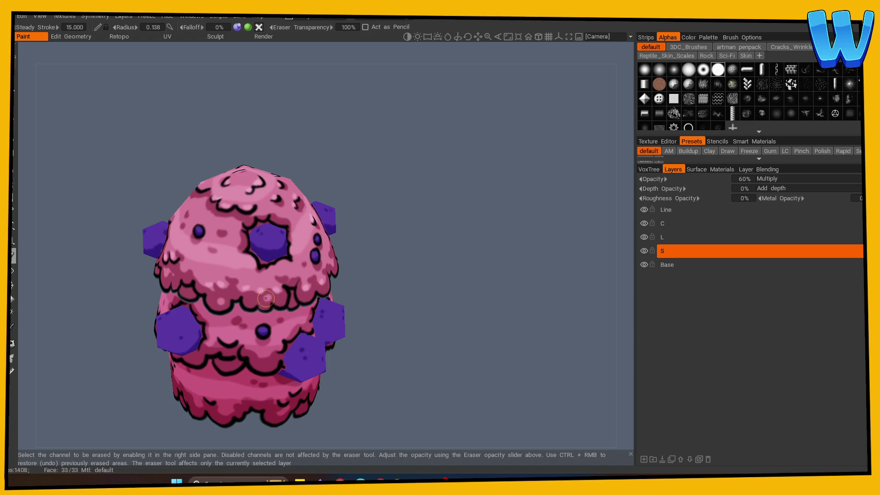
drag(416, 318, 281, 299)
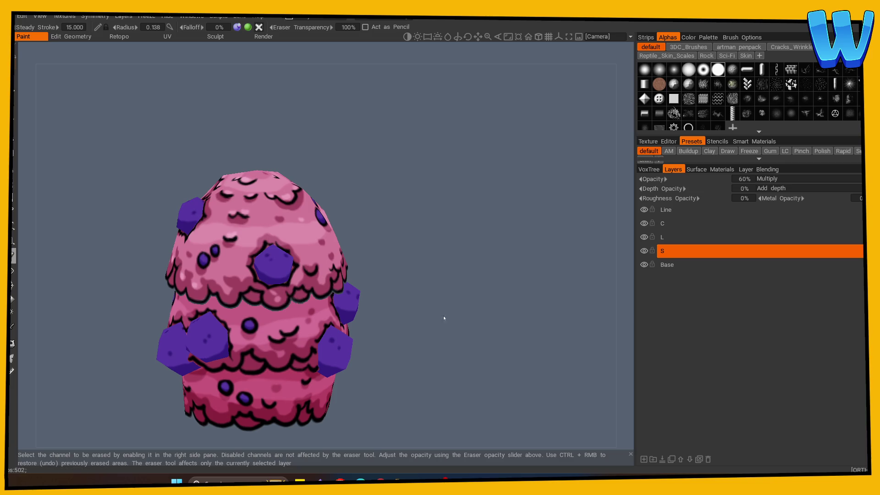
drag(444, 318, 383, 330)
mouse_move(281, 296)
mouse_down()
mouse_move(368, 334)
mouse_move(234, 278)
mouse_up()
mouse_move(354, 309)
mouse_down()
mouse_move(371, 328)
mouse_move(321, 320)
mouse_move(279, 332)
mouse_up()
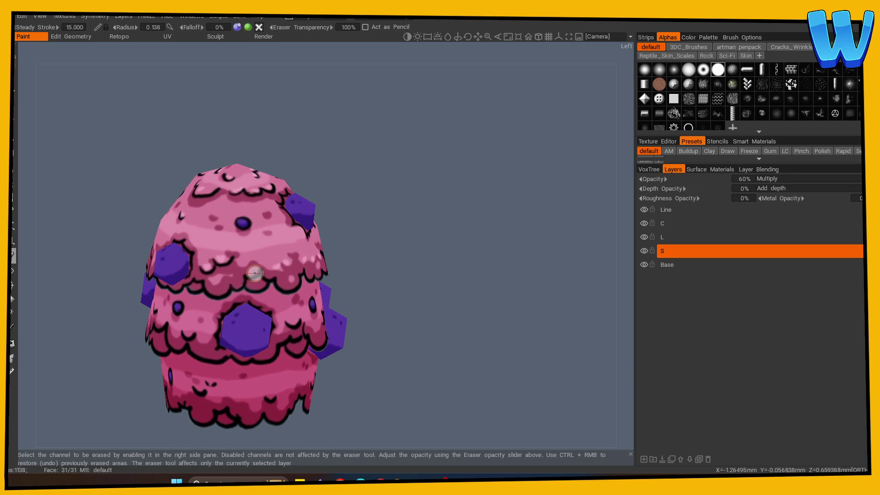
mouse_move(330, 265)
mouse_down()
mouse_move(354, 300)
mouse_move(426, 316)
mouse_up()
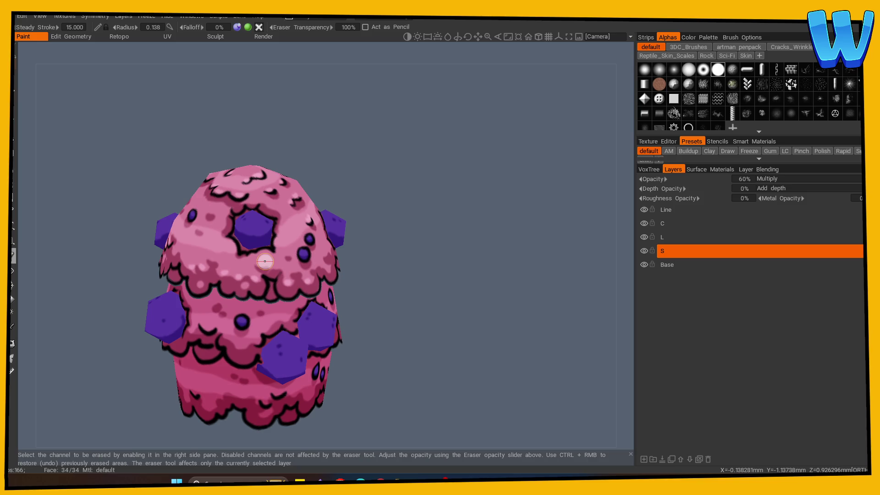
mouse_move(399, 293)
mouse_down()
mouse_move(434, 289)
mouse_move(391, 294)
mouse_move(423, 299)
mouse_up()
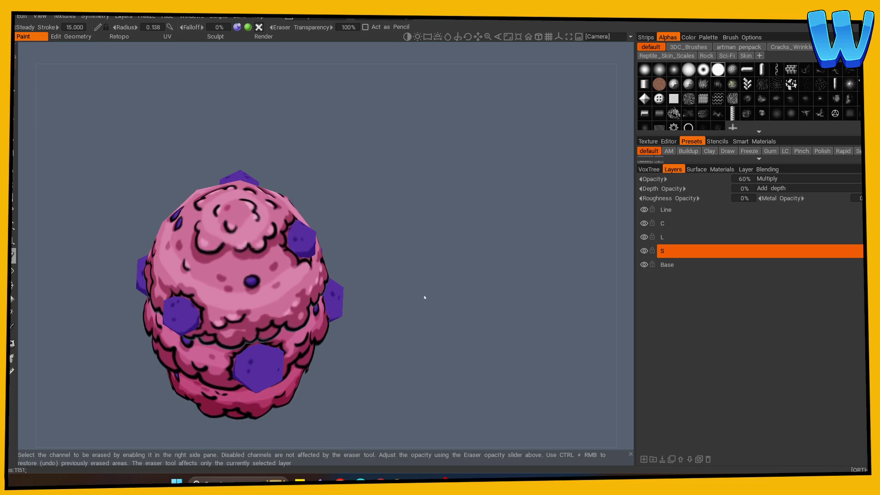
click(13, 80)
mouse_move(101, 117)
mouse_down()
mouse_move(478, 272)
mouse_move(383, 298)
mouse_move(321, 294)
mouse_up()
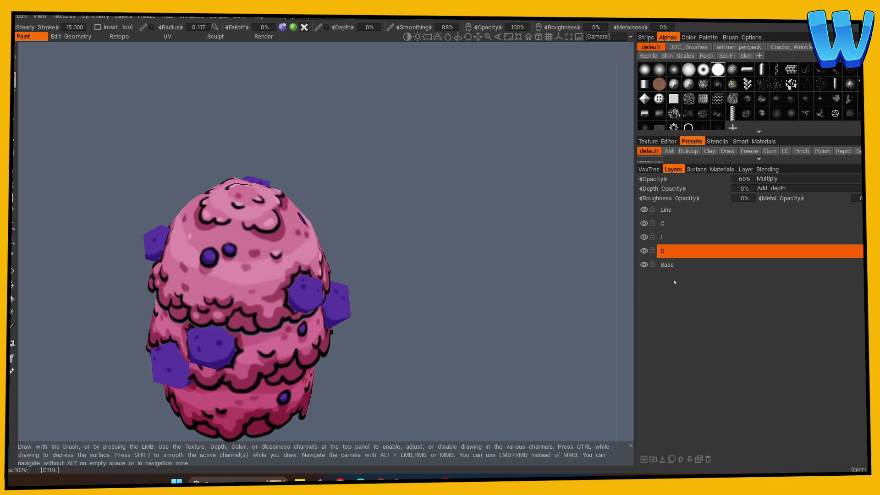
Select layer L and paint highlights around the egg-shaped tree top
click(655, 237)
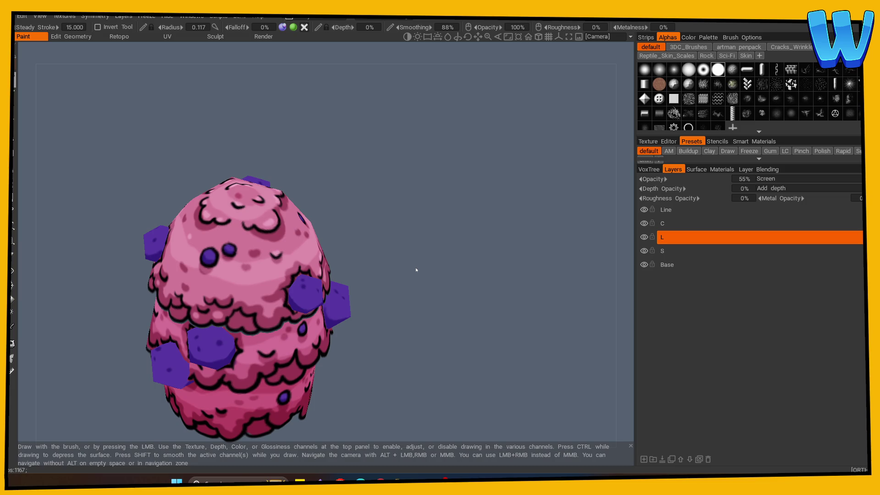
mouse_move(416, 270)
mouse_down()
mouse_move(397, 243)
mouse_move(477, 256)
mouse_move(431, 279)
mouse_move(449, 290)
mouse_up()
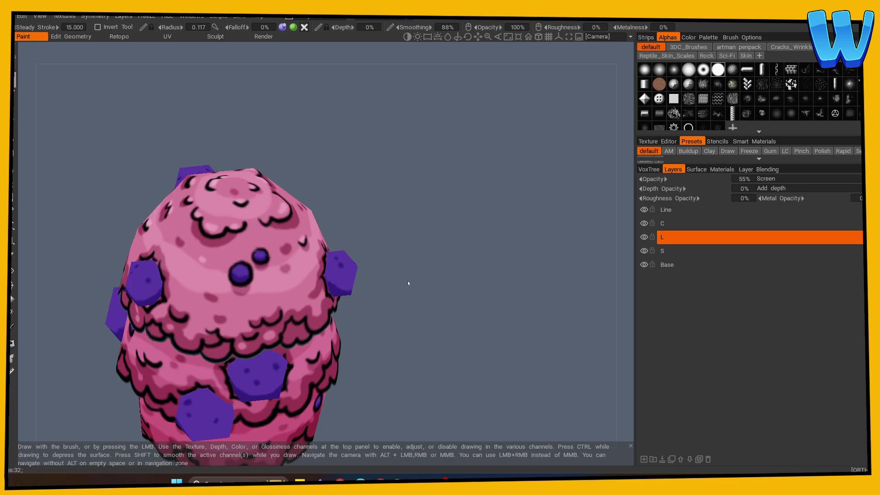
mouse_move(408, 280)
mouse_down()
mouse_move(404, 263)
mouse_move(419, 289)
mouse_up()
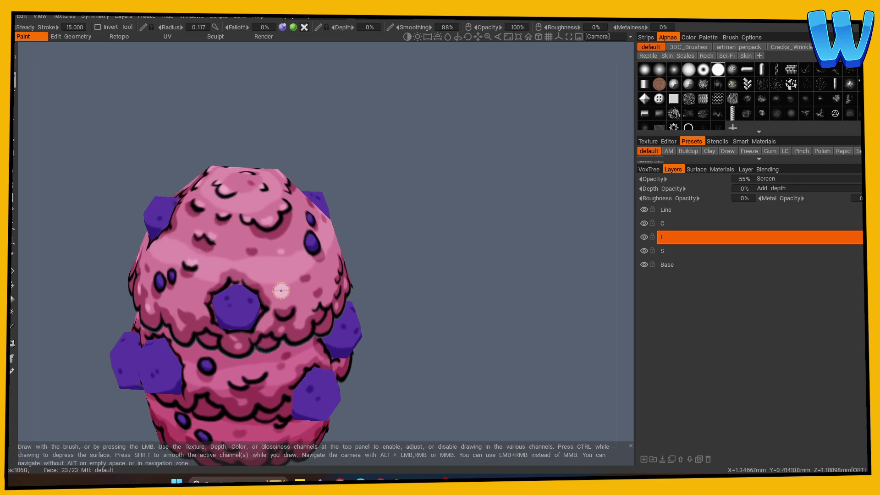
mouse_move(357, 275)
mouse_down()
mouse_move(466, 281)
mouse_move(430, 301)
mouse_move(412, 291)
mouse_move(485, 273)
mouse_move(417, 290)
mouse_move(255, 291)
mouse_up()
mouse_move(385, 275)
mouse_down()
mouse_move(407, 277)
mouse_move(423, 251)
mouse_up()
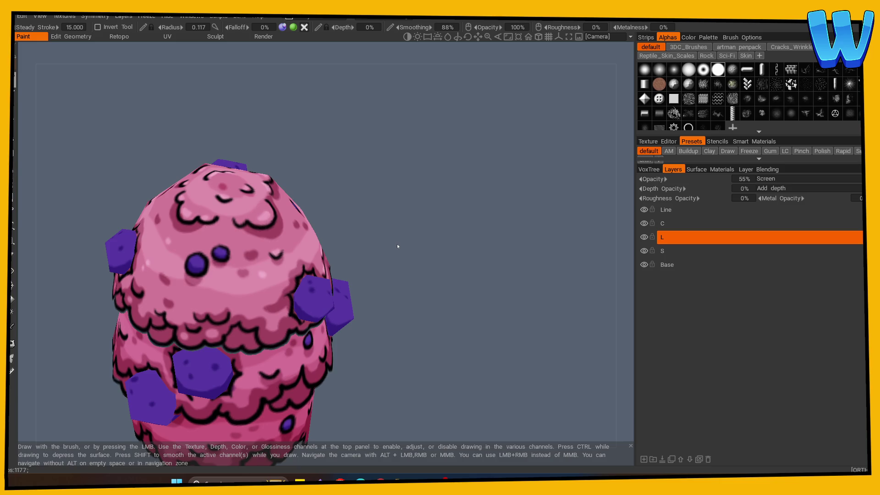
mouse_move(412, 248)
mouse_down()
mouse_move(422, 250)
mouse_move(418, 261)
mouse_up()
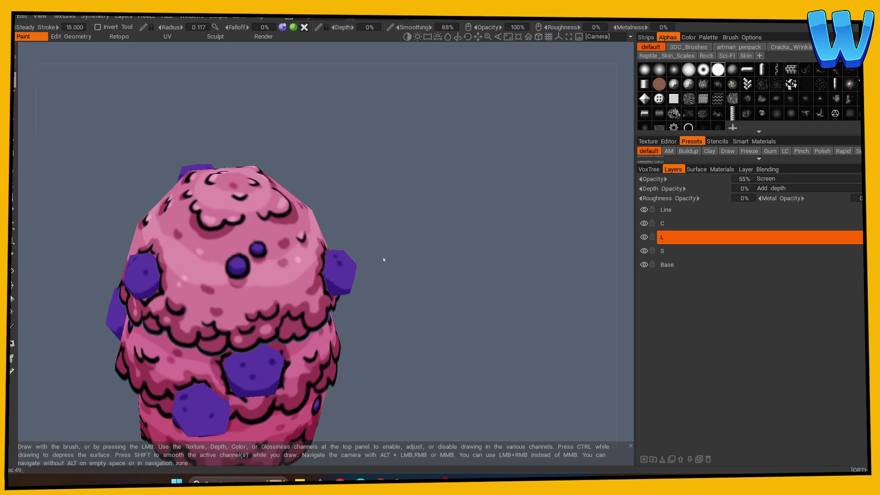
mouse_move(397, 302)
mouse_down()
mouse_move(510, 309)
mouse_move(427, 311)
mouse_move(452, 317)
mouse_up()
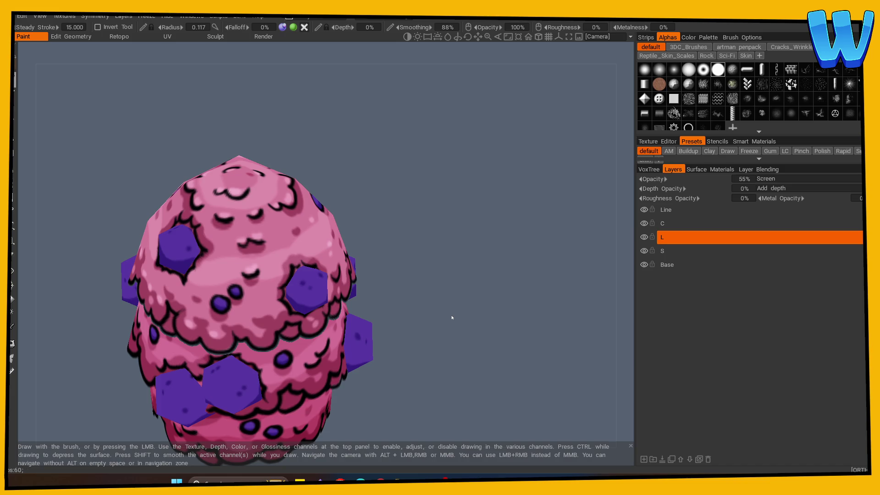
Sample a colour from the model and highlight around the front purple hexagons
click(13, 326)
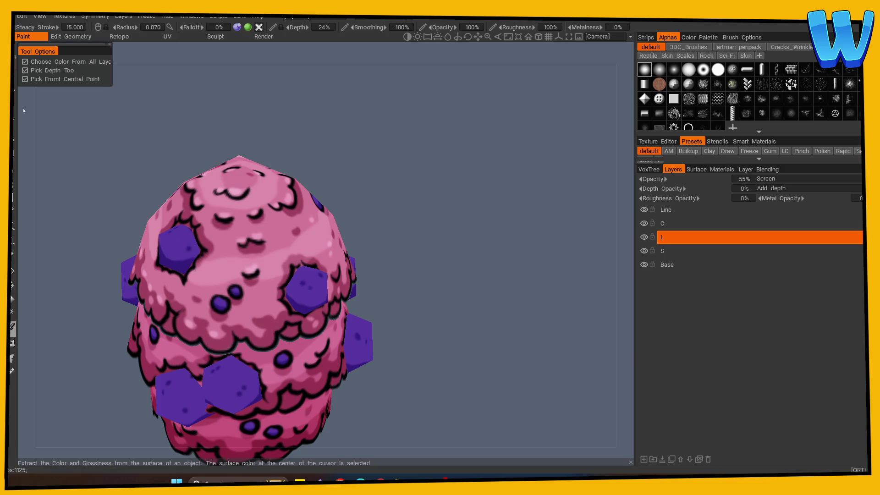
mouse_move(486, 303)
mouse_down()
mouse_move(393, 324)
mouse_move(394, 299)
mouse_up()
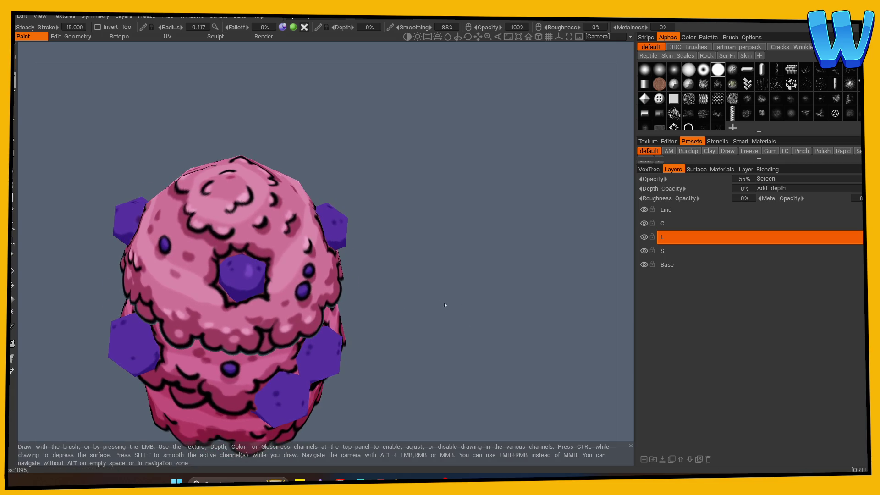
mouse_move(442, 315)
mouse_down()
mouse_move(275, 304)
mouse_move(210, 278)
mouse_up()
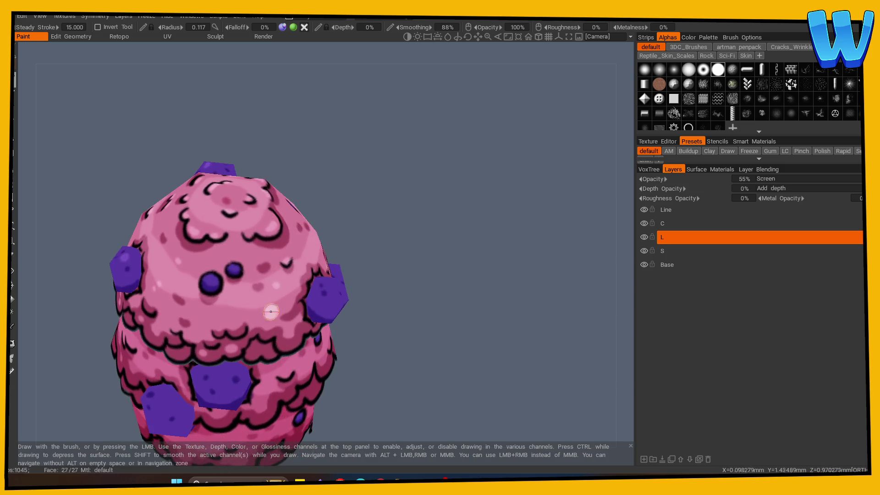
drag(375, 304, 250, 330)
drag(368, 351, 236, 350)
mouse_move(513, 303)
mouse_down()
mouse_move(465, 305)
mouse_move(226, 361)
mouse_up()
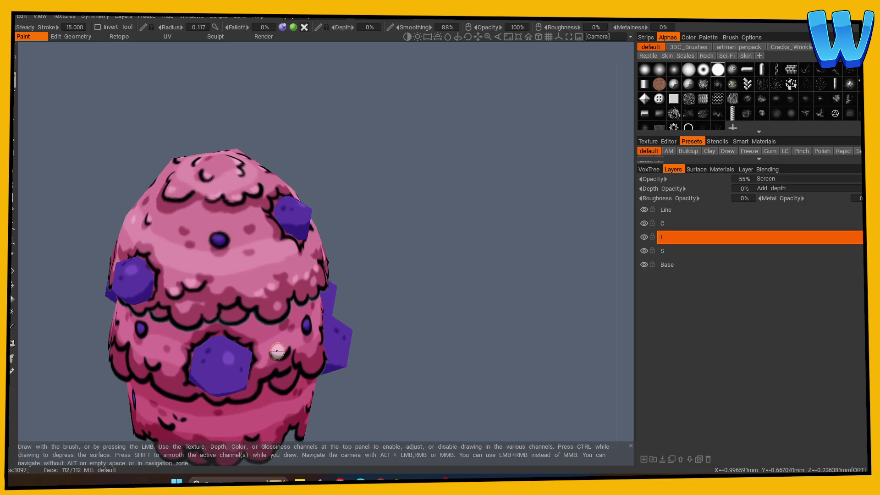
mouse_move(423, 334)
mouse_down()
mouse_move(345, 314)
mouse_move(228, 326)
mouse_move(408, 375)
mouse_move(347, 373)
mouse_up()
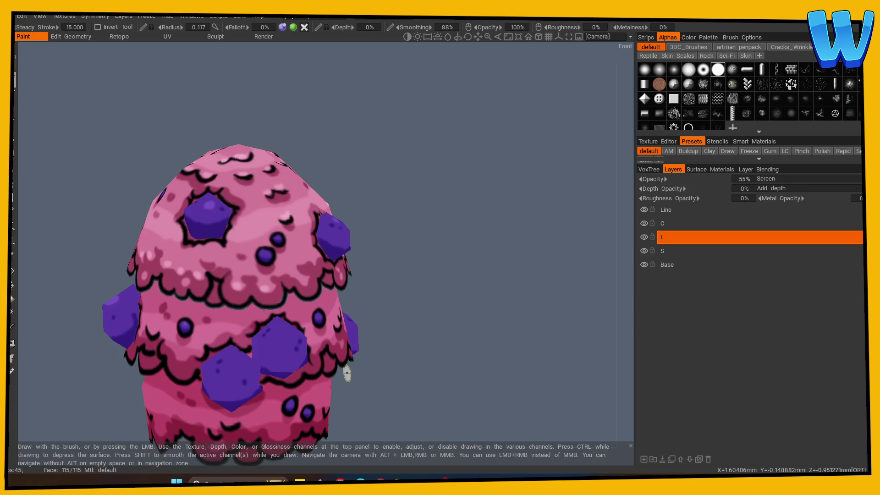
Raise the brush radius to 0.154 and highlight around more hexagons
right_drag(232, 373, 238, 363)
drag(422, 350, 271, 373)
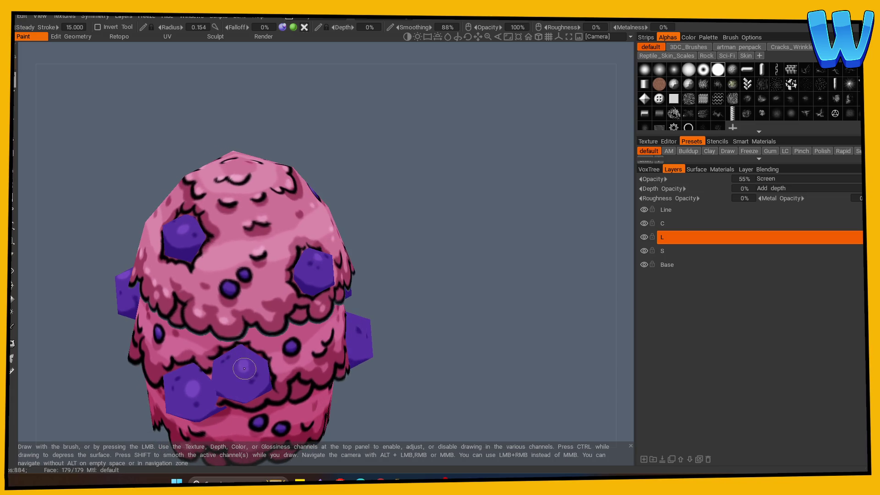
drag(397, 366, 321, 353)
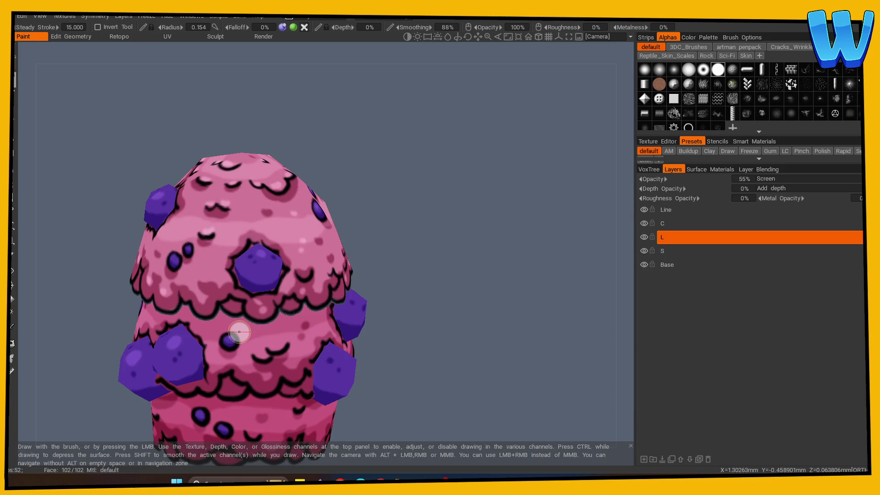
mouse_move(412, 362)
mouse_down()
mouse_move(425, 365)
mouse_move(235, 347)
mouse_up()
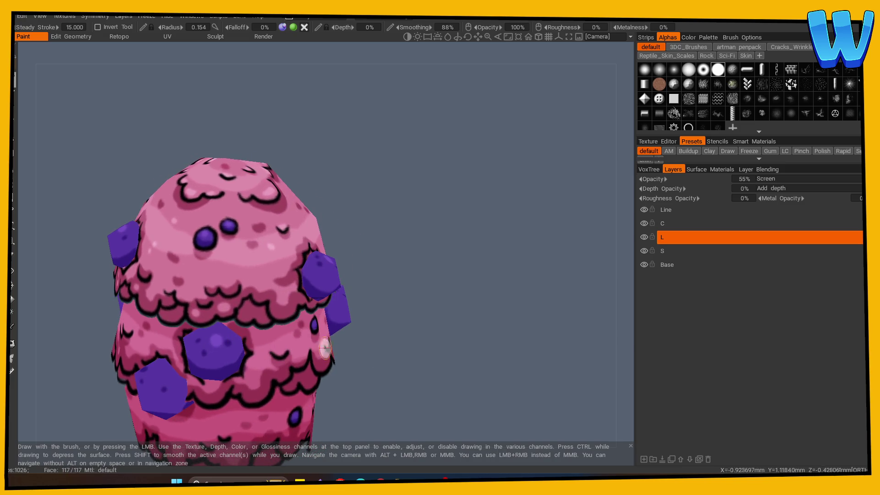
drag(327, 351, 263, 374)
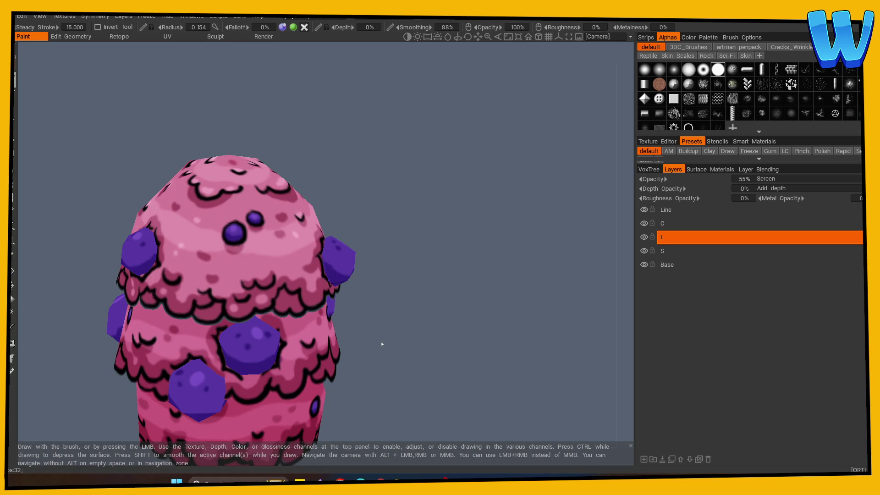
Add highlights from higher angles across the whole tree top
mouse_move(382, 343)
mouse_down()
mouse_move(472, 385)
mouse_move(330, 402)
mouse_move(393, 365)
mouse_move(340, 324)
mouse_move(360, 358)
mouse_move(251, 330)
mouse_up()
mouse_move(362, 350)
mouse_down()
mouse_move(403, 359)
mouse_move(302, 349)
mouse_move(264, 334)
mouse_up()
mouse_move(402, 344)
mouse_down()
mouse_move(435, 353)
mouse_move(416, 337)
mouse_move(387, 334)
mouse_up()
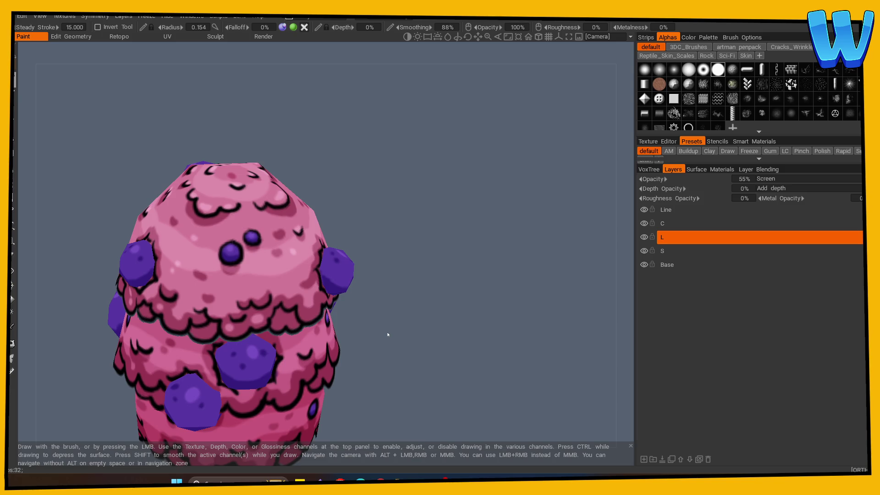
mouse_move(388, 334)
mouse_down()
mouse_move(414, 334)
mouse_move(399, 305)
mouse_move(316, 296)
mouse_move(391, 275)
mouse_up()
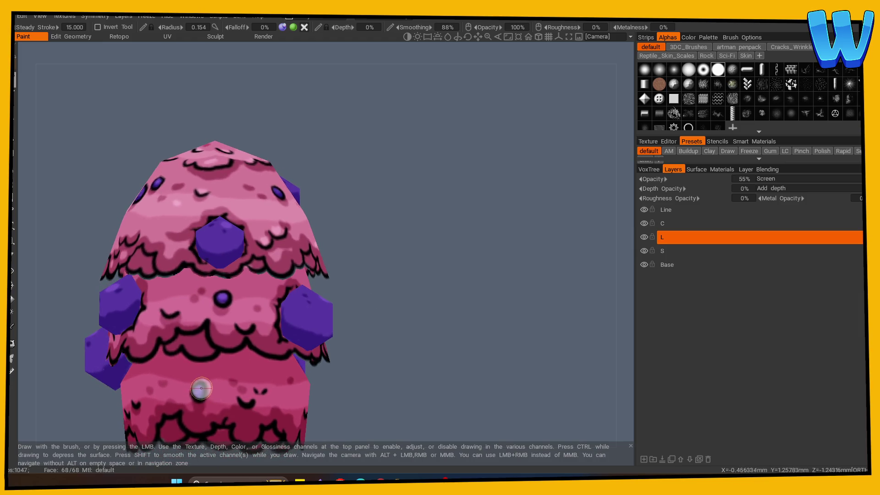
mouse_move(343, 304)
mouse_down()
mouse_move(285, 319)
mouse_move(330, 317)
mouse_move(349, 330)
mouse_up()
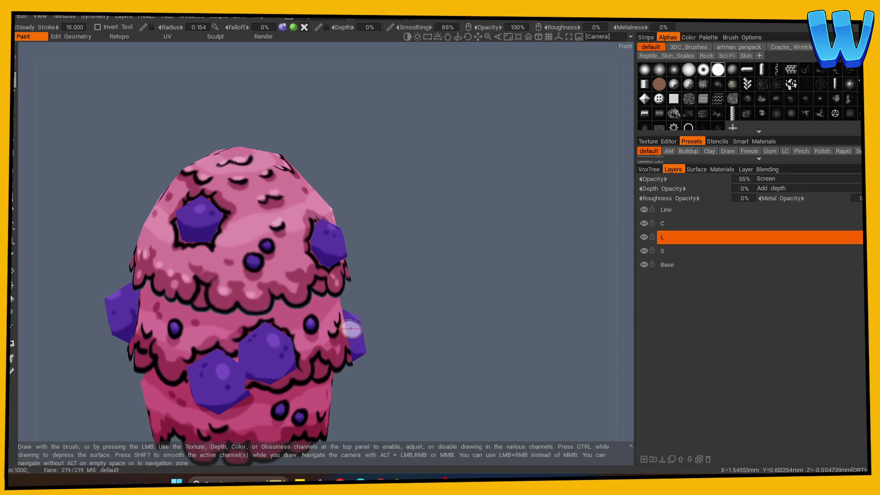
mouse_move(367, 296)
mouse_down()
mouse_move(422, 290)
mouse_move(442, 304)
mouse_move(434, 307)
mouse_up()
right_drag(434, 306, 384, 329)
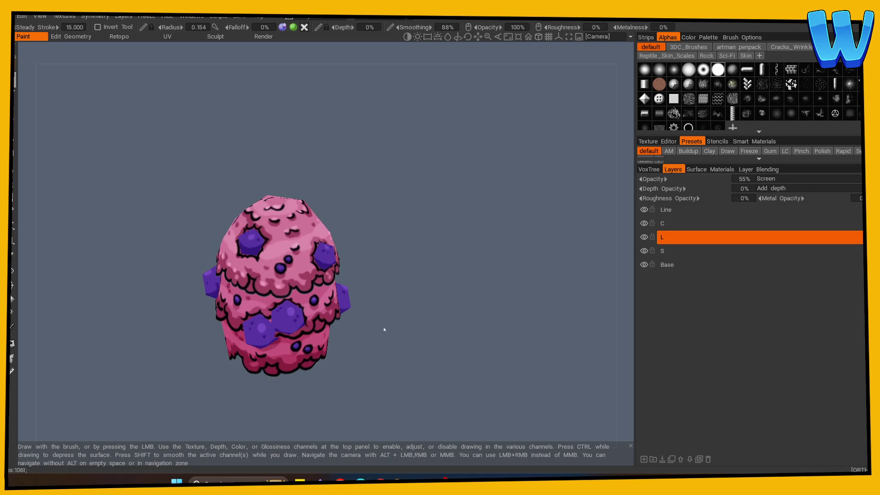
mouse_move(385, 329)
mouse_down()
mouse_move(480, 314)
mouse_move(413, 361)
mouse_move(206, 295)
mouse_up()
Sample a pink from the model and paint highlights around the lower tree top on layer L
click(12, 326)
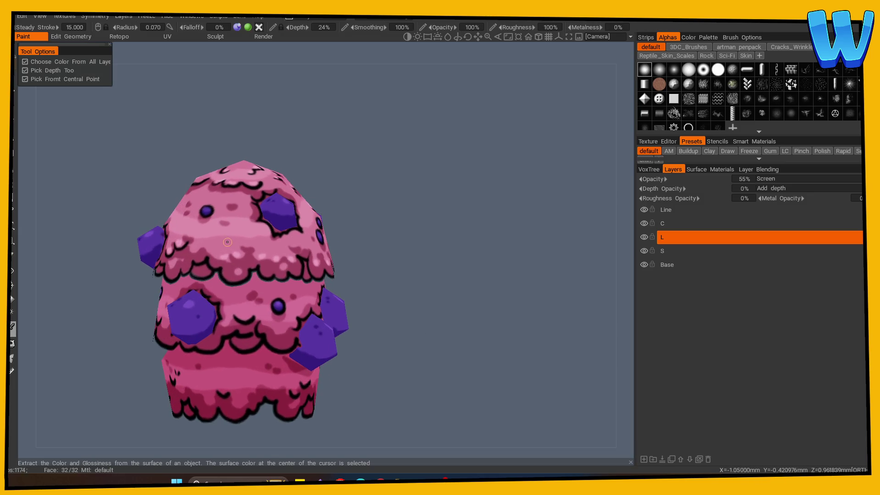
click(14, 79)
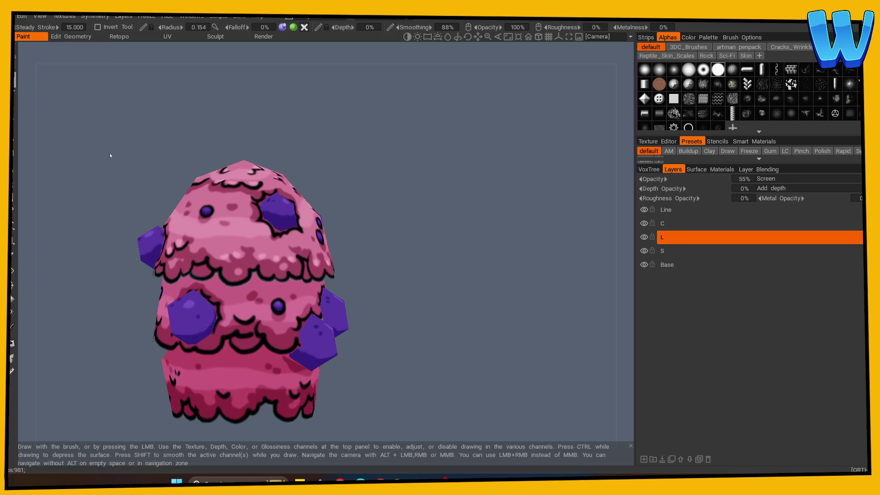
scroll(427, 256, up, 2)
mouse_move(227, 328)
mouse_down()
mouse_move(406, 348)
mouse_move(400, 353)
mouse_move(240, 340)
mouse_move(484, 326)
mouse_move(496, 347)
mouse_move(220, 330)
mouse_move(545, 342)
mouse_move(357, 334)
mouse_move(406, 312)
mouse_move(444, 327)
mouse_up()
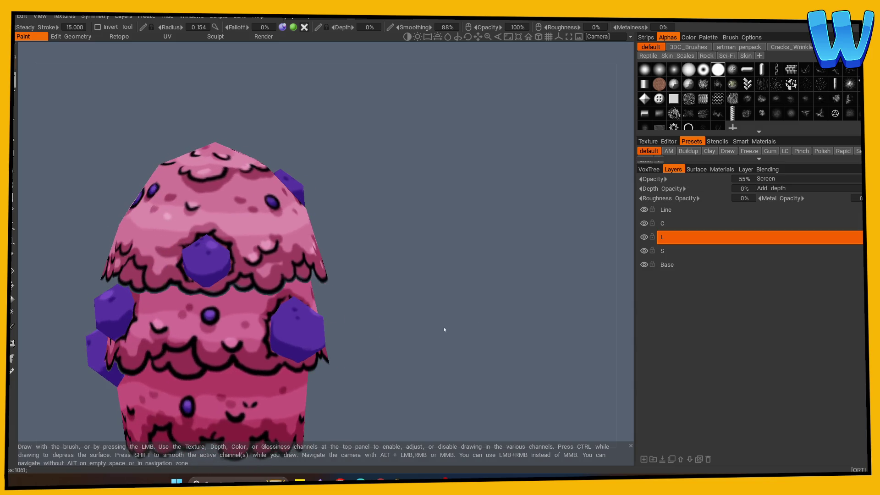
mouse_move(349, 323)
mouse_down()
mouse_move(410, 332)
mouse_move(243, 308)
mouse_move(284, 321)
mouse_up()
drag(382, 345, 517, 328)
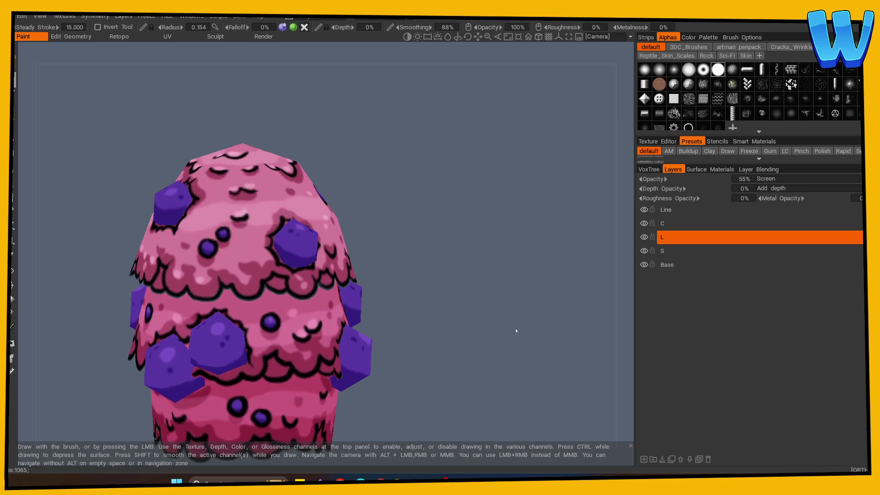
right_drag(516, 328, 390, 338)
middle_drag(389, 338, 385, 294)
mouse_move(385, 294)
right_down()
mouse_move(429, 308)
mouse_move(571, 308)
right_up()
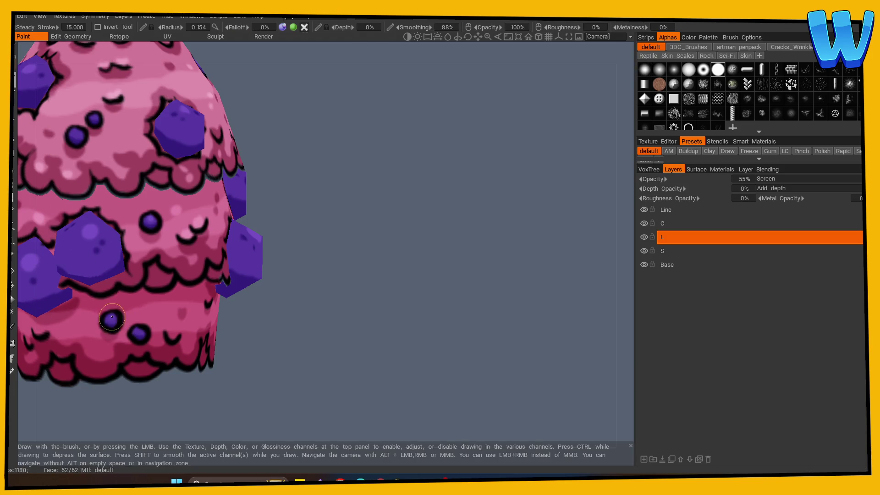
mouse_move(165, 320)
alt+mouse_down()
mouse_move(196, 342)
mouse_move(133, 324)
alt+mouse_up()
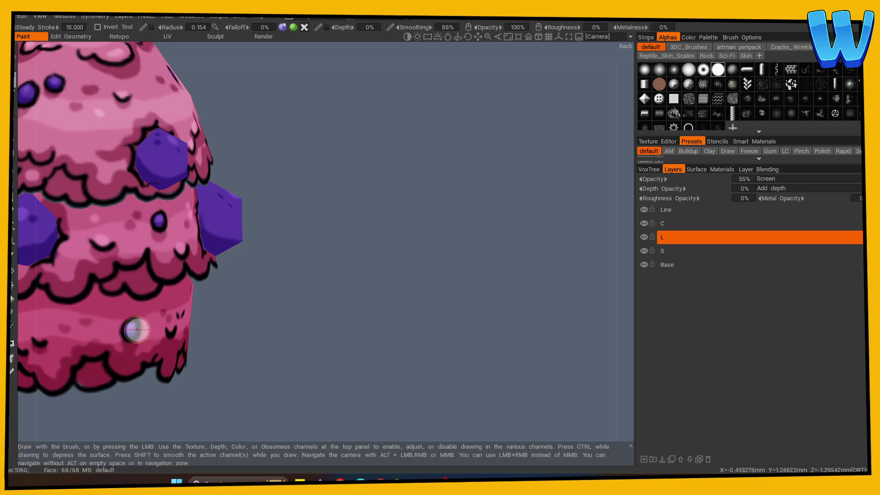
right_drag(350, 314, 230, 334)
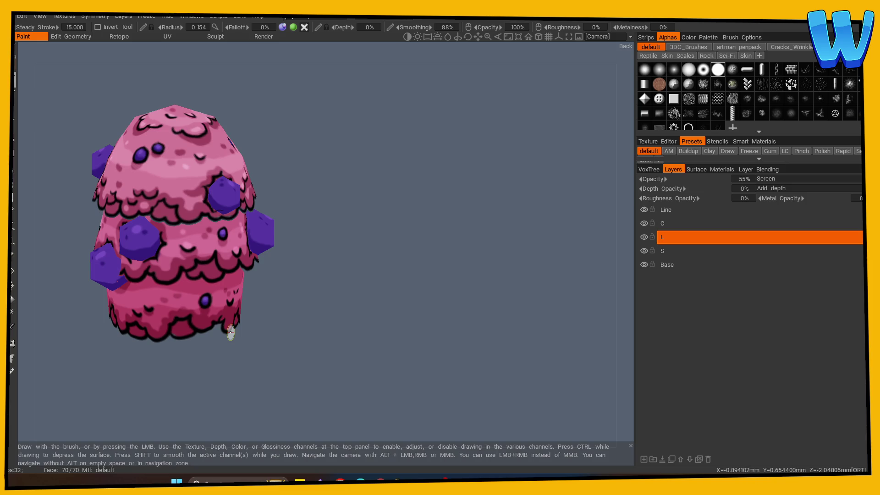
click(12, 327)
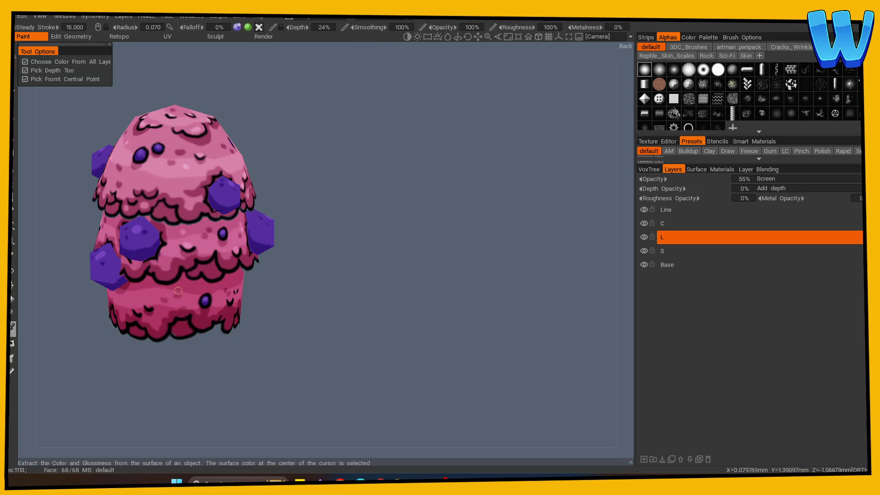
shift+scroll(316, 332, up, 3)
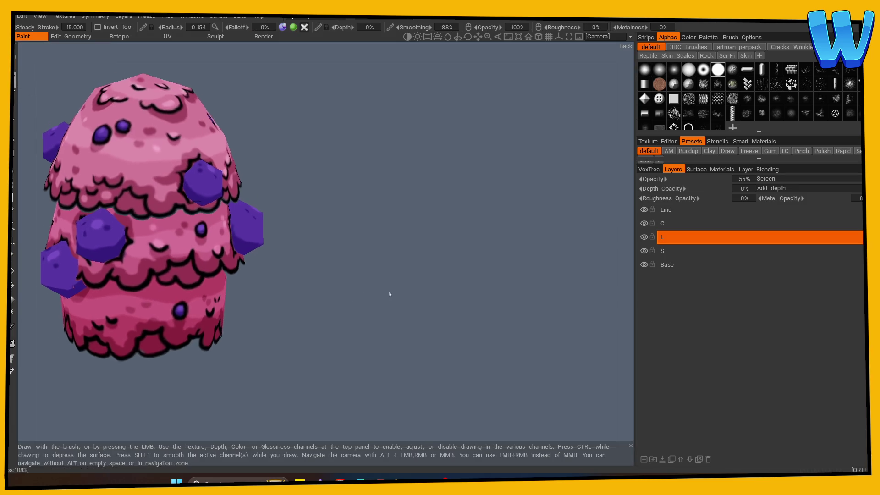
mouse_move(316, 332)
mouse_down()
mouse_move(316, 347)
mouse_move(165, 298)
mouse_move(184, 294)
mouse_move(229, 316)
mouse_up()
mouse_move(177, 307)
alt+mouse_down()
mouse_move(360, 318)
mouse_move(167, 308)
mouse_move(359, 316)
mouse_move(159, 300)
mouse_move(379, 311)
mouse_move(145, 303)
mouse_move(330, 338)
mouse_move(193, 321)
mouse_move(349, 328)
mouse_move(332, 340)
mouse_move(359, 342)
mouse_move(349, 352)
mouse_move(231, 326)
alt+mouse_up()
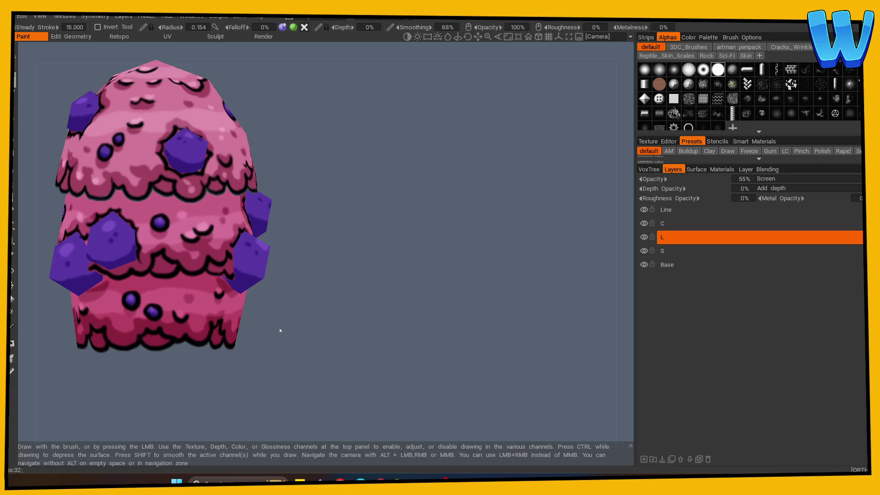
mouse_move(327, 325)
mouse_down()
mouse_move(383, 347)
mouse_move(240, 328)
mouse_move(275, 347)
mouse_move(190, 312)
mouse_up()
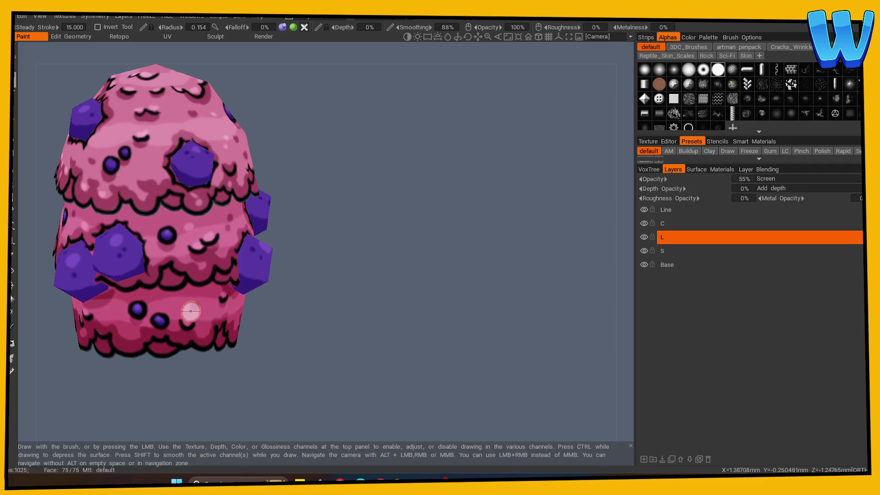
mouse_move(307, 337)
mouse_down()
mouse_move(208, 317)
mouse_move(277, 316)
mouse_up()
mouse_move(177, 308)
mouse_down()
mouse_move(360, 331)
mouse_move(334, 324)
mouse_up()
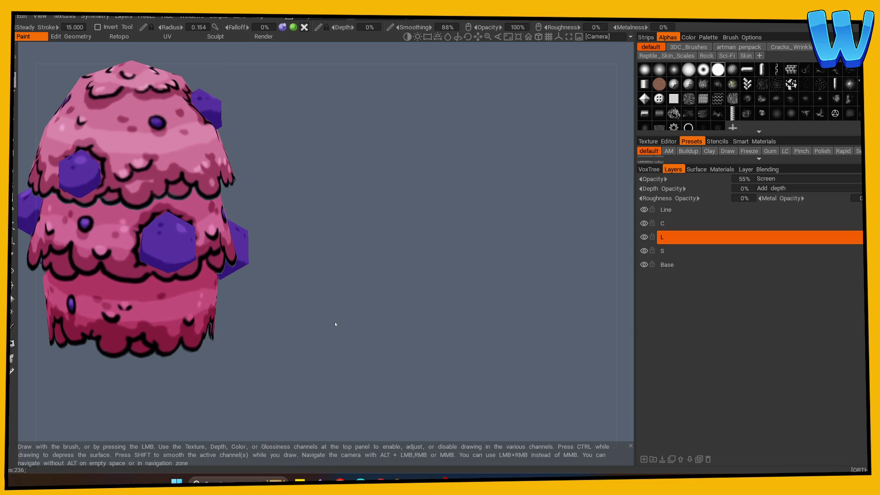
mouse_move(335, 324)
mouse_down()
mouse_move(457, 312)
mouse_move(393, 337)
mouse_move(304, 350)
mouse_move(425, 355)
mouse_move(356, 361)
mouse_move(166, 301)
mouse_move(318, 334)
mouse_move(175, 310)
mouse_up()
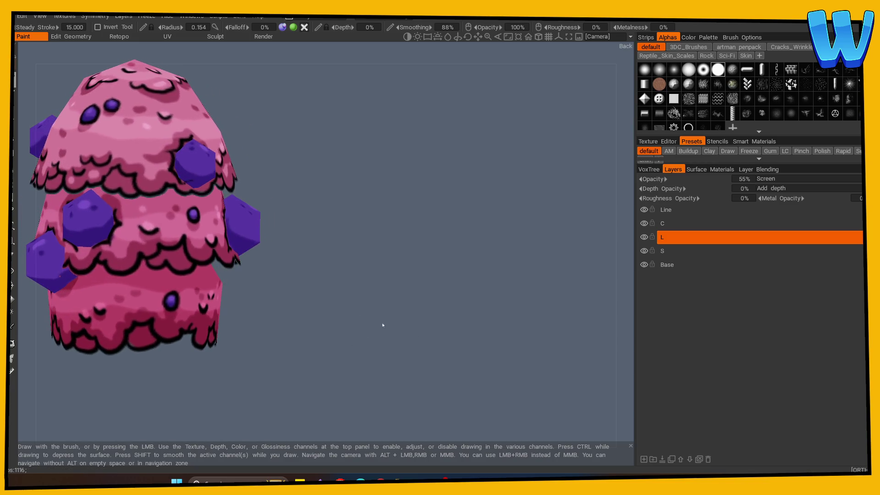
mouse_move(109, 297)
mouse_down()
mouse_move(355, 325)
mouse_move(147, 298)
mouse_up()
mouse_move(228, 307)
mouse_down()
mouse_move(395, 329)
mouse_move(189, 308)
mouse_up()
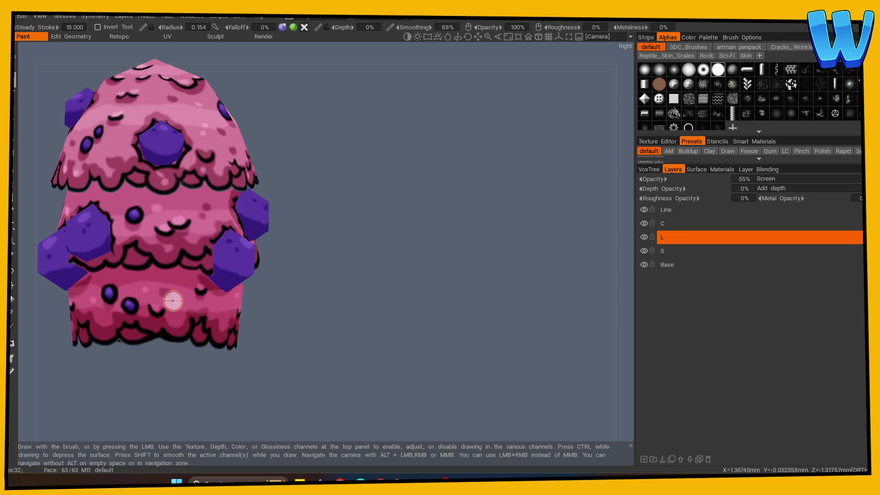
mouse_move(294, 303)
mouse_down()
mouse_move(369, 304)
mouse_move(440, 257)
mouse_up()
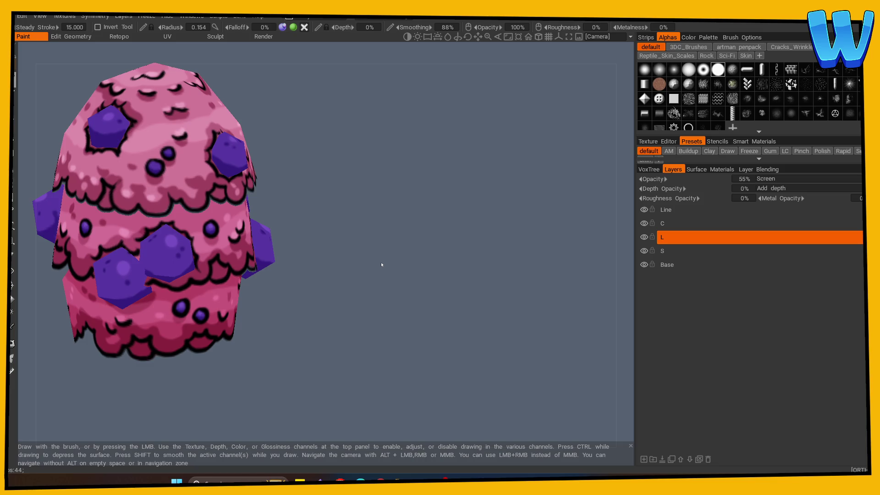
scroll(381, 265, down, 5)
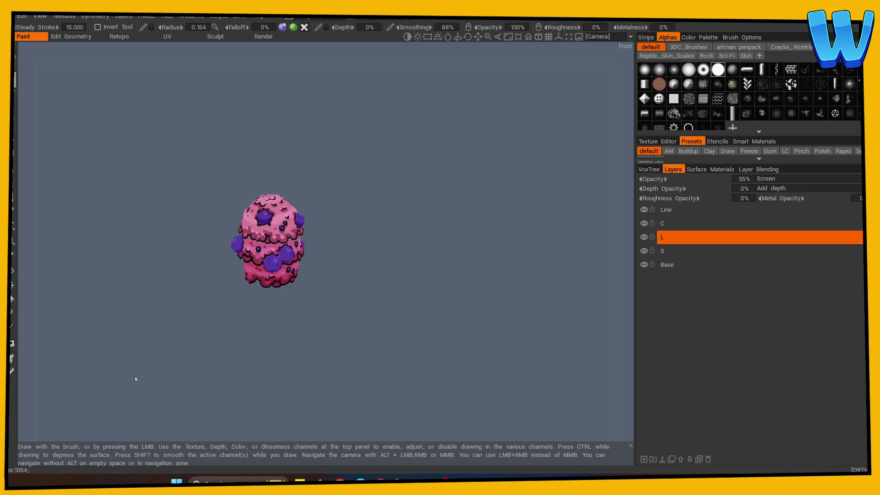
scroll(351, 380, up, 5)
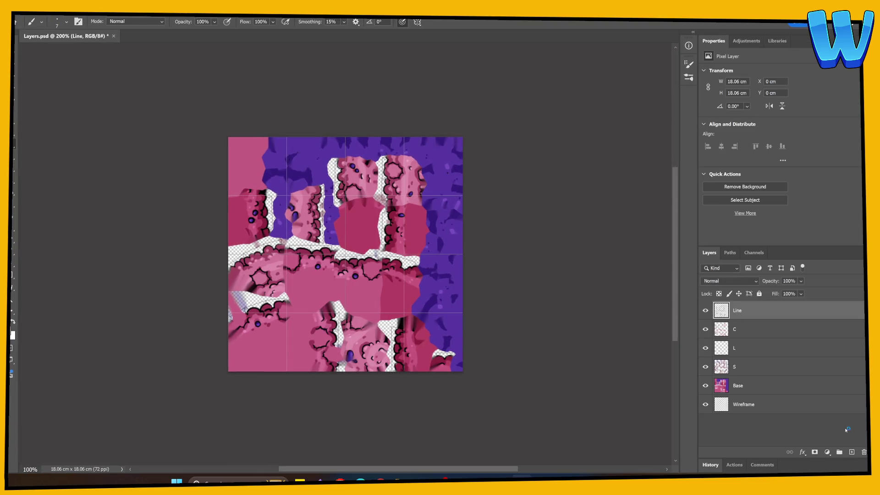
Add a new layer clipped to Line and fill it with dark maroon 67283a
click(851, 452)
key(ctrl+alt+g)
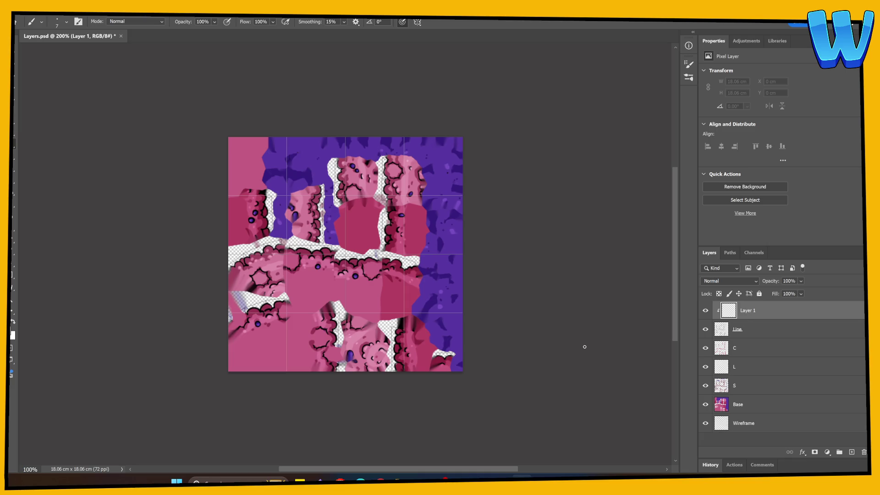
key(ctrl+plus)
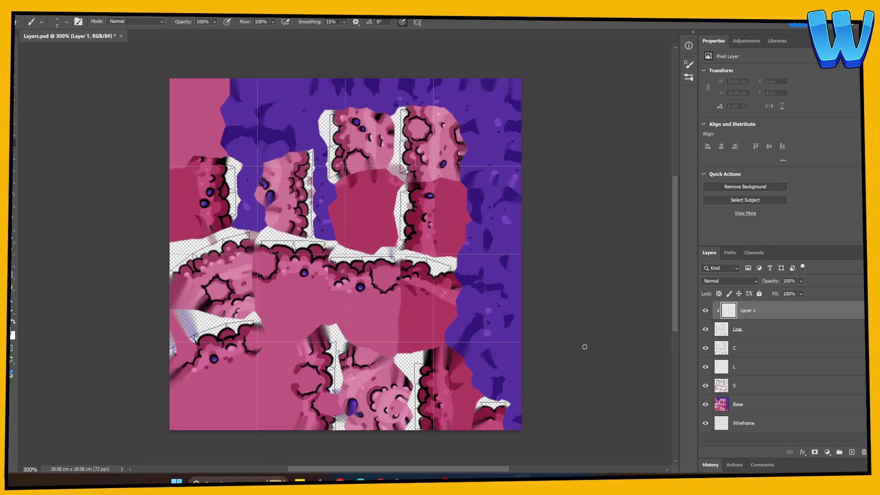
click(18, 200)
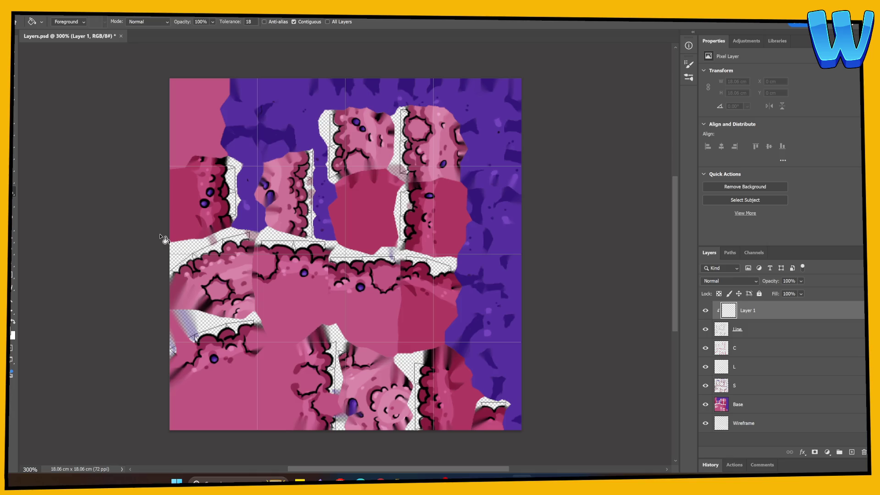
click(13, 335)
click(552, 265)
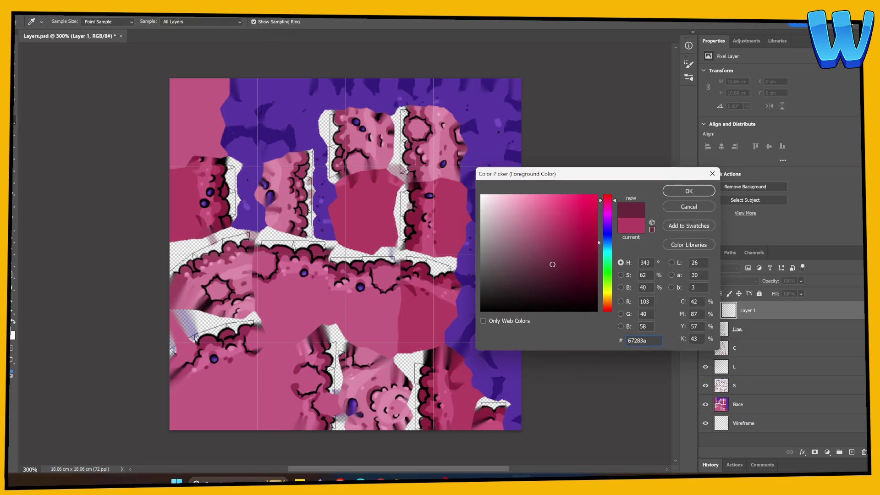
click(671, 194)
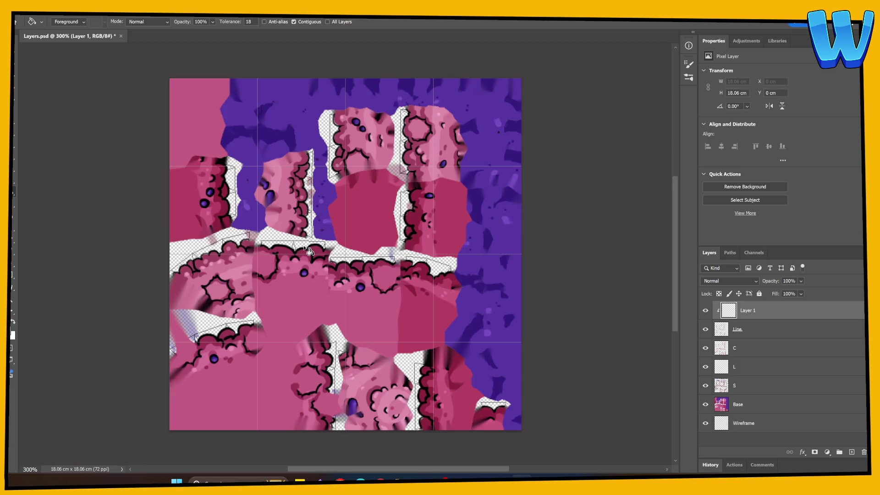
click(321, 277)
Refill with a darker maroon and merge the colour layer into the Line layer
click(13, 335)
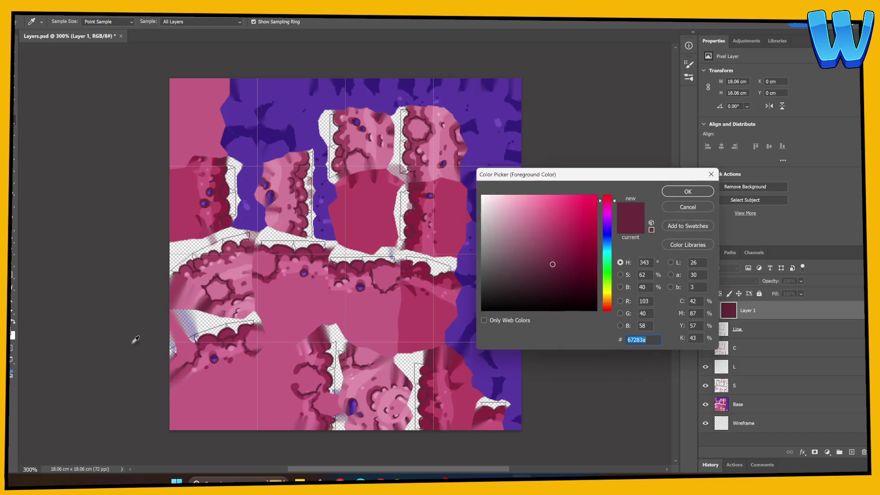
drag(552, 265, 546, 281)
click(689, 192)
click(383, 358)
shift+click(759, 332)
right_click(762, 330)
click(801, 179)
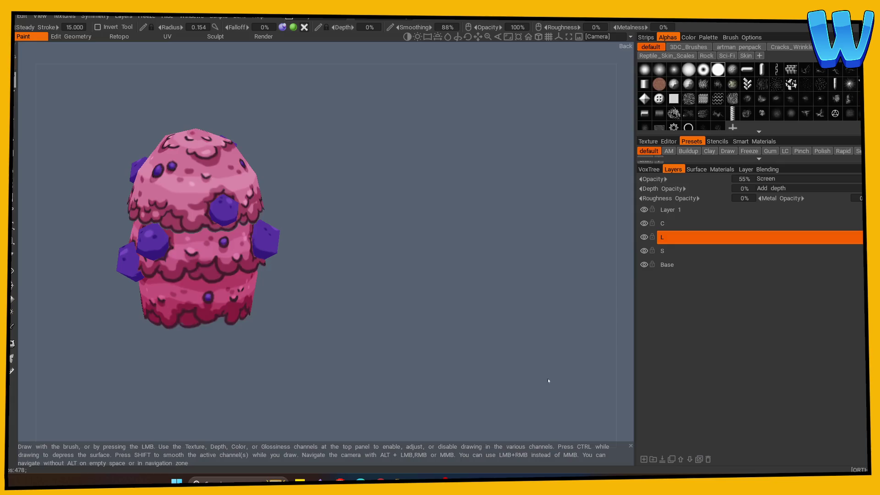
Lower layer S's opacity to 49% and nudge layer L's opacity to about 55%
drag(322, 394, 414, 365)
right_drag(415, 365, 581, 344)
mouse_move(582, 344)
mouse_down()
mouse_move(343, 383)
mouse_move(615, 279)
mouse_up()
click(674, 251)
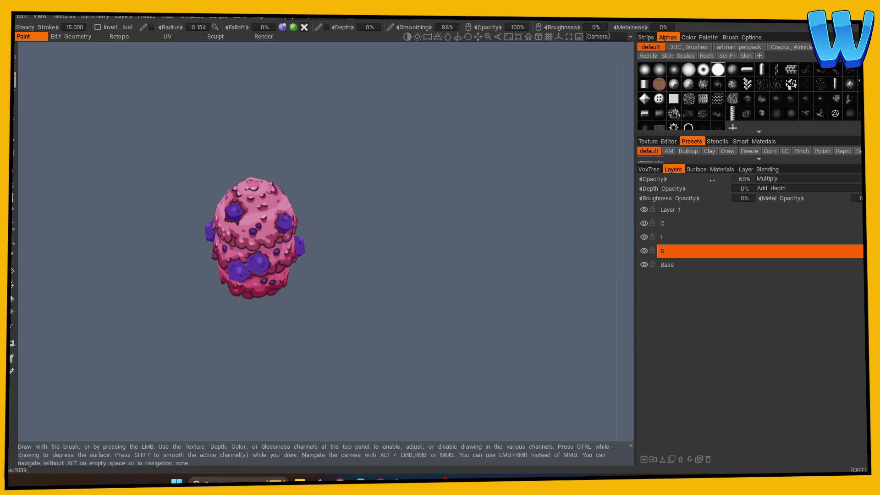
drag(708, 180, 708, 180)
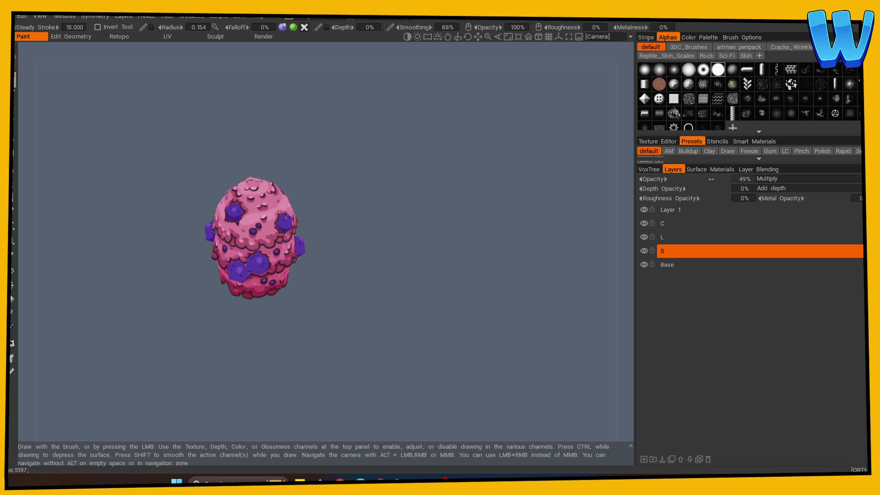
click(706, 237)
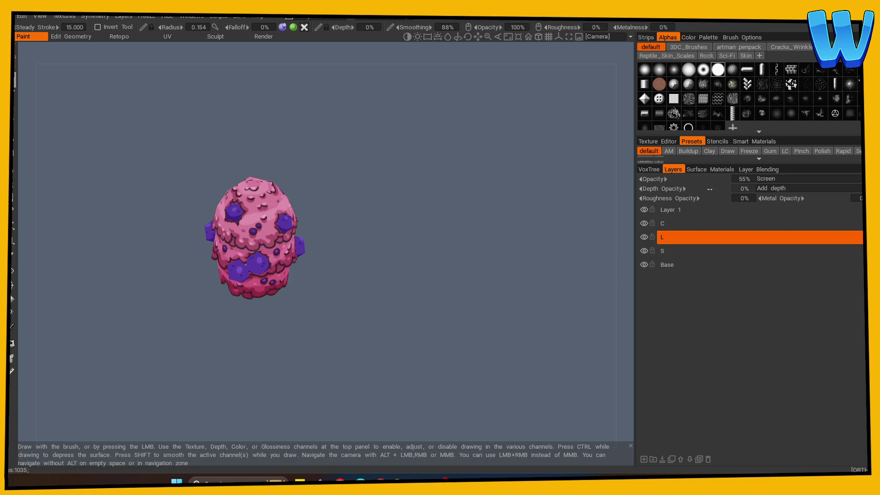
drag(705, 179, 714, 181)
Raise layer C's opacity to 38% and review the shading on the model
click(644, 223)
click(644, 223)
click(662, 224)
drag(702, 180, 708, 180)
drag(177, 377, 418, 335)
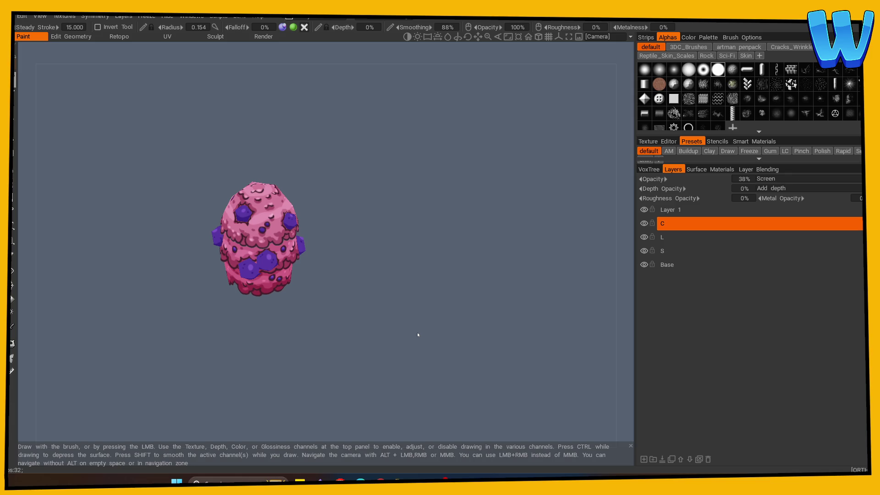
key(ctrl)
Inspect the maroon outlines on the tree top, select Layer 1, and go back to Layers.psd in Photoshop
key(alt+Tab)
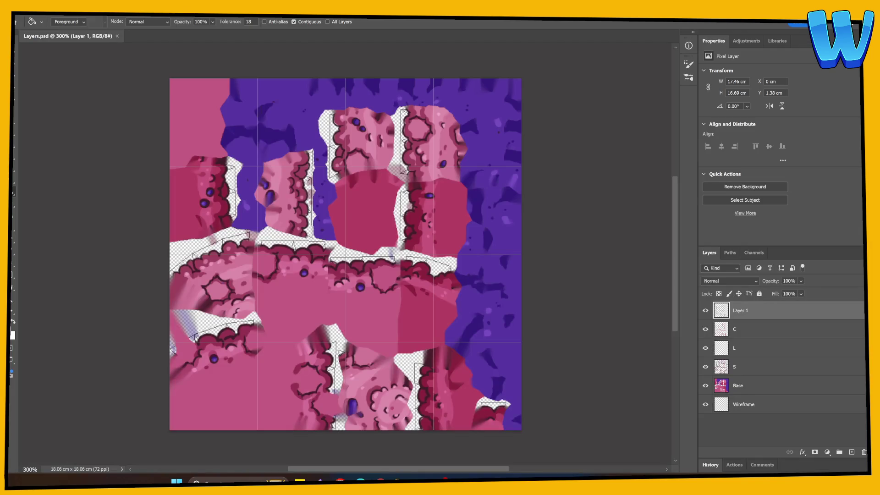
key(alt+Tab)
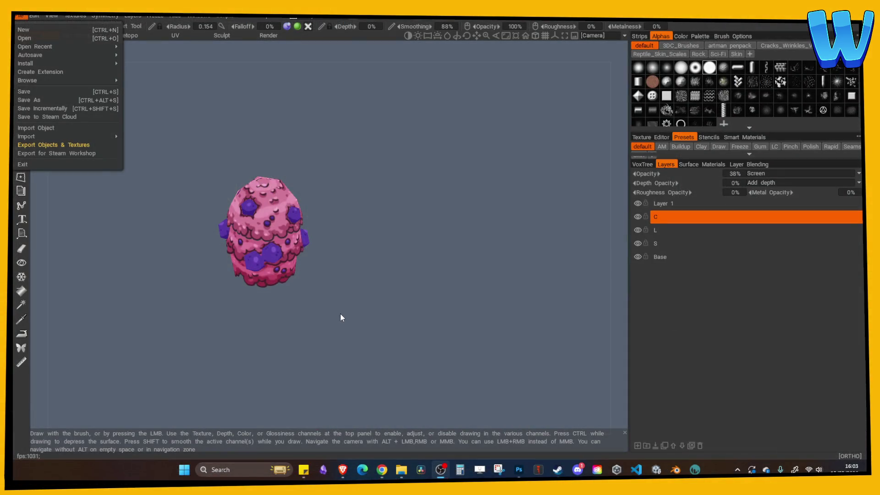
click(332, 315)
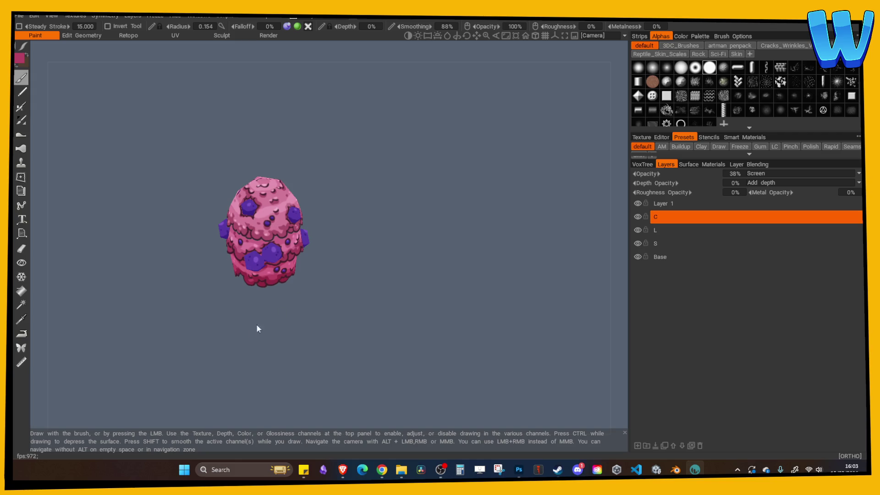
mouse_move(337, 153)
mouse_down()
mouse_move(383, 122)
mouse_move(452, 163)
mouse_move(383, 150)
mouse_move(397, 142)
mouse_up()
mouse_move(388, 160)
right_down()
mouse_move(469, 155)
mouse_move(416, 164)
right_up()
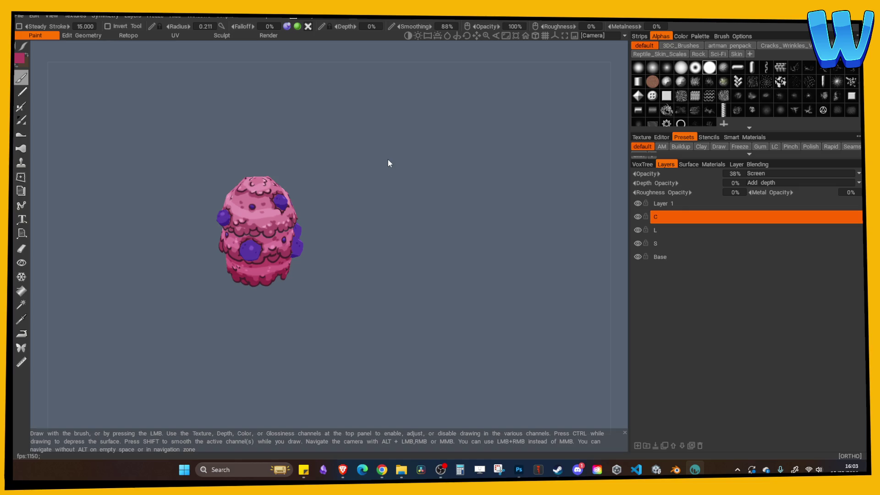
mouse_move(416, 165)
mouse_down()
mouse_move(389, 167)
mouse_move(457, 159)
mouse_up()
mouse_move(458, 159)
right_down()
mouse_move(167, 147)
mouse_move(275, 154)
right_up()
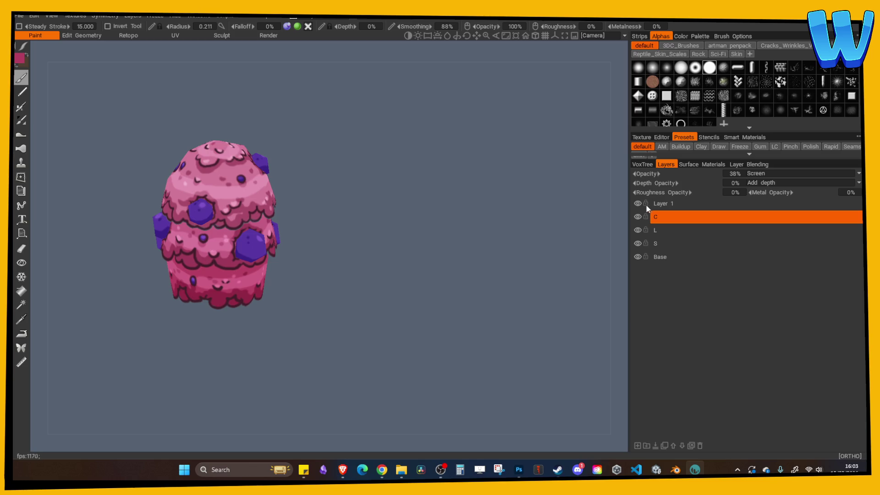
click(658, 203)
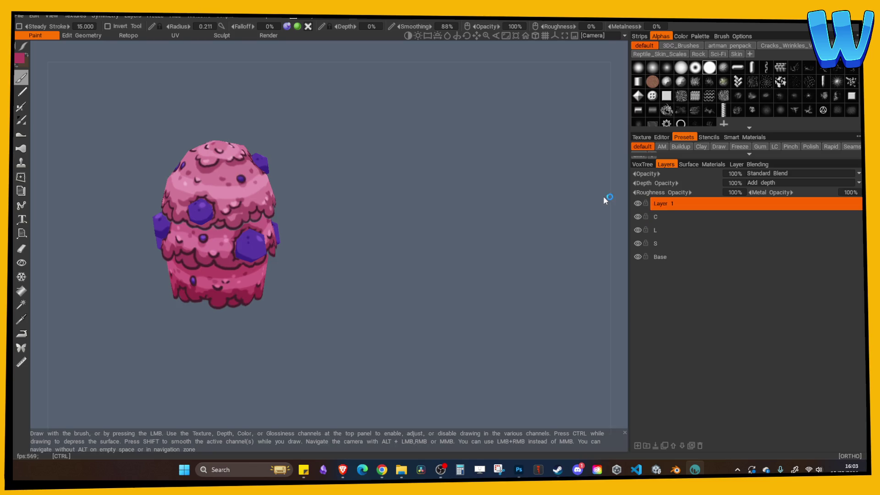
key(alt+Tab)
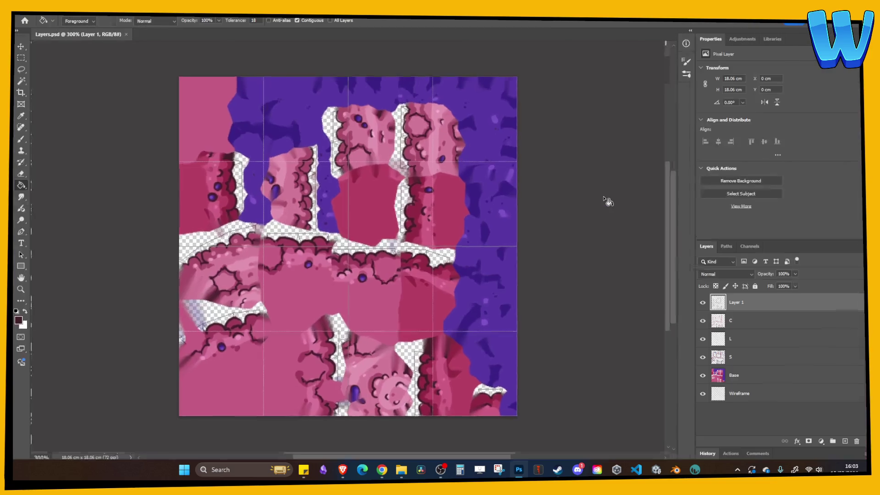
Add a new layer above Layer 1 and scroll across the texture to inspect it
click(838, 440)
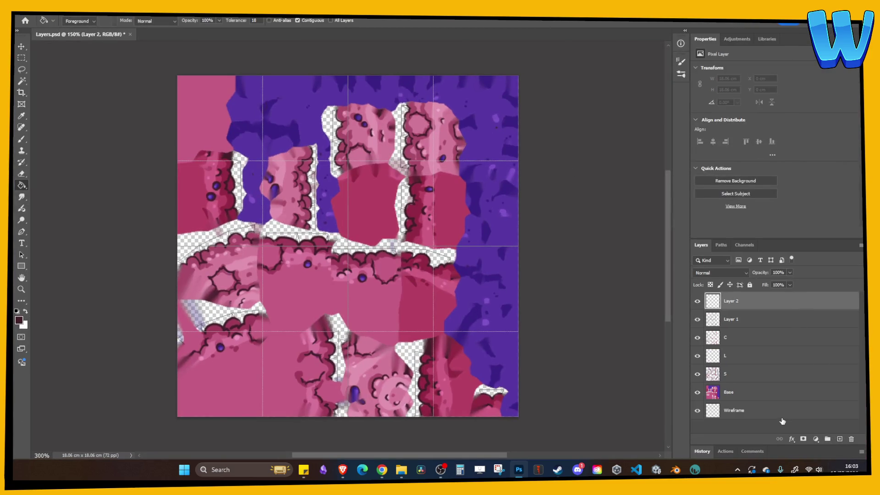
key(ctrl+minus)
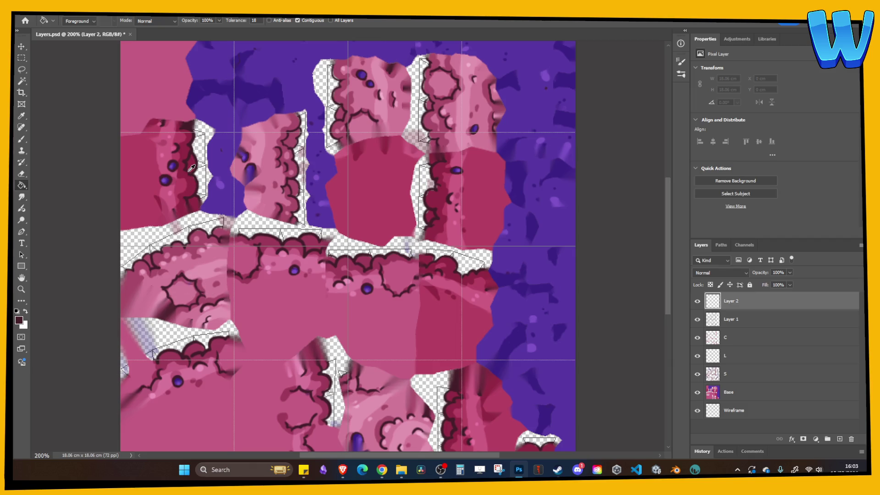
scroll(149, 180, down, 1)
scroll(149, 180, right, 1)
key(i)
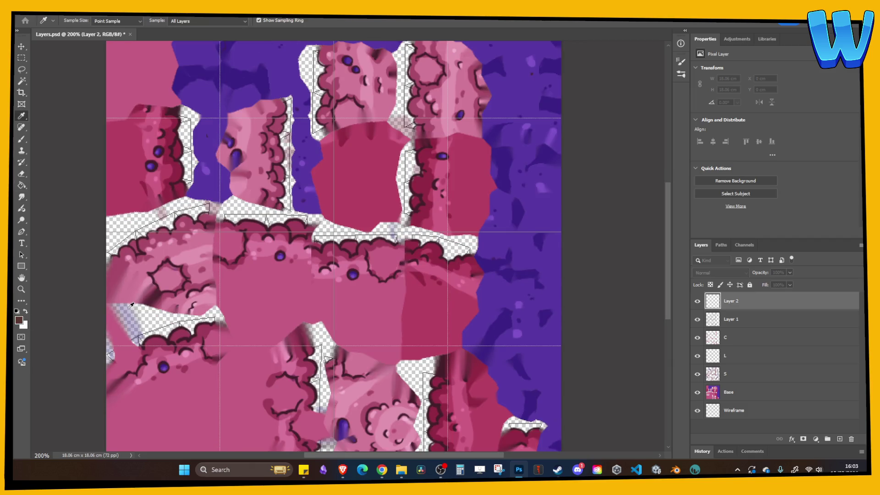
key(g)
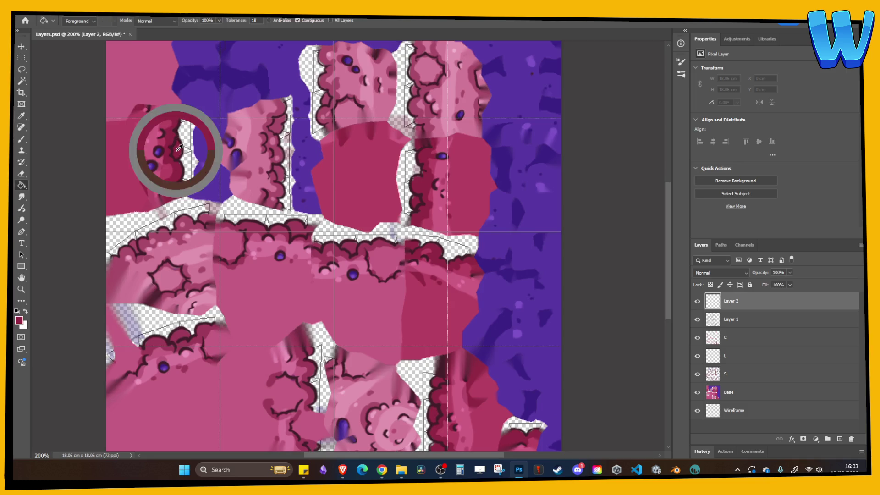
scroll(173, 145, down, 1)
scroll(173, 145, right, 1)
scroll(165, 135, down, 1)
scroll(165, 135, right, 1)
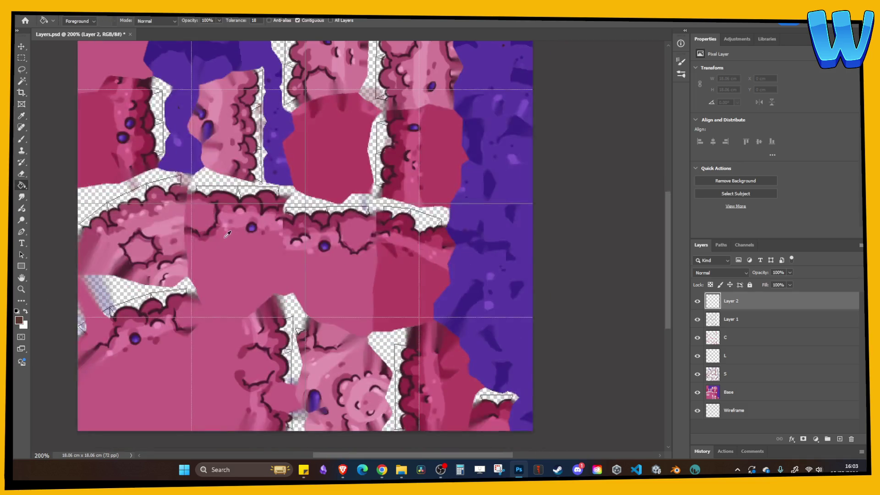
scroll(232, 239, down, 1)
scroll(232, 239, right, 1)
scroll(233, 239, down, 6)
scroll(233, 239, right, 6)
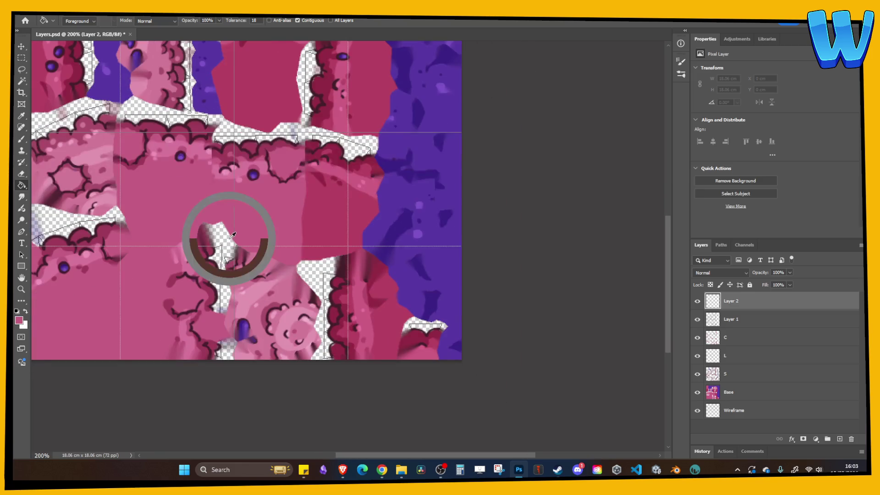
scroll(370, 128, up, 10)
scroll(370, 128, left, 10)
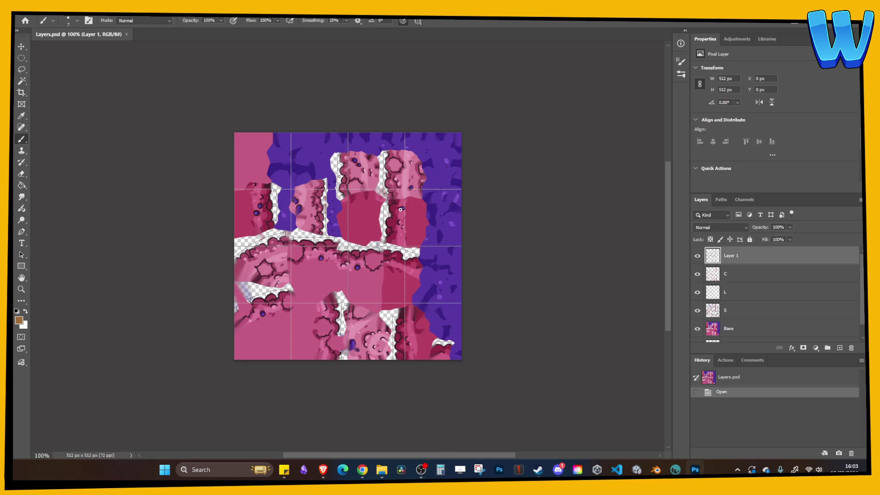
Add Layer 2 above Layer 1 as a clipping mask, with the Paint Bucket ready
key(ctrl+plus)
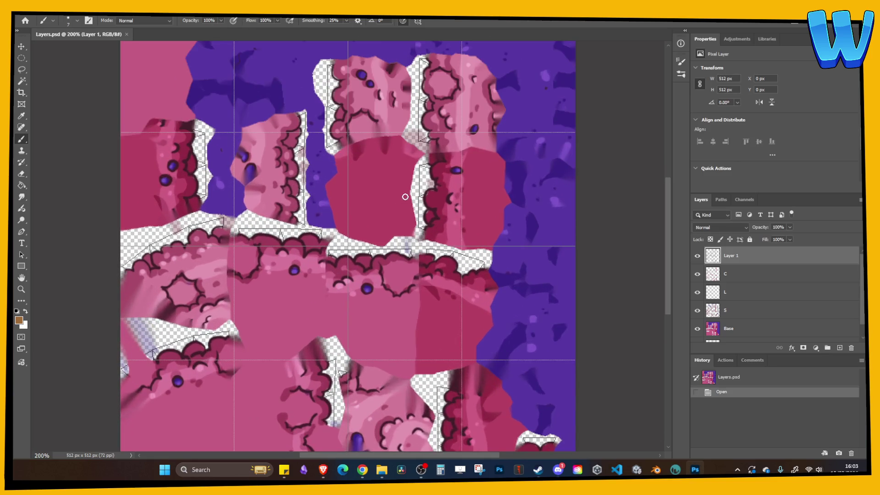
key(ctrl+minus)
click(840, 348)
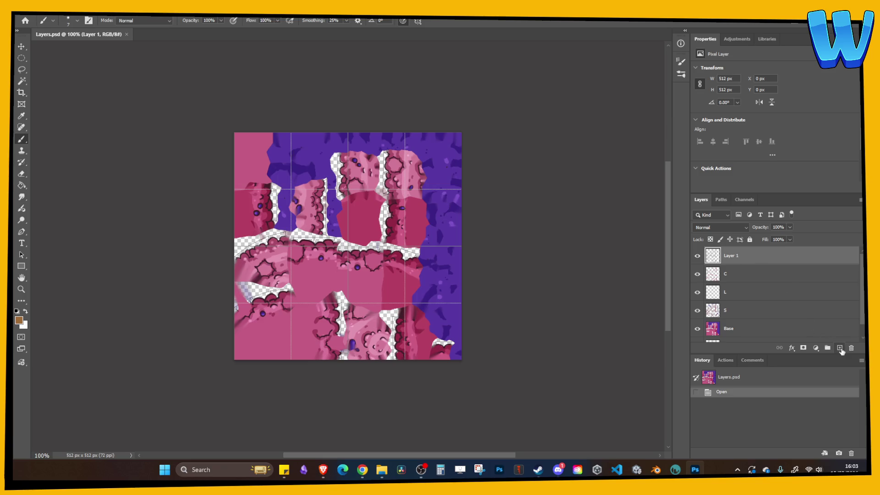
alt+click(770, 263)
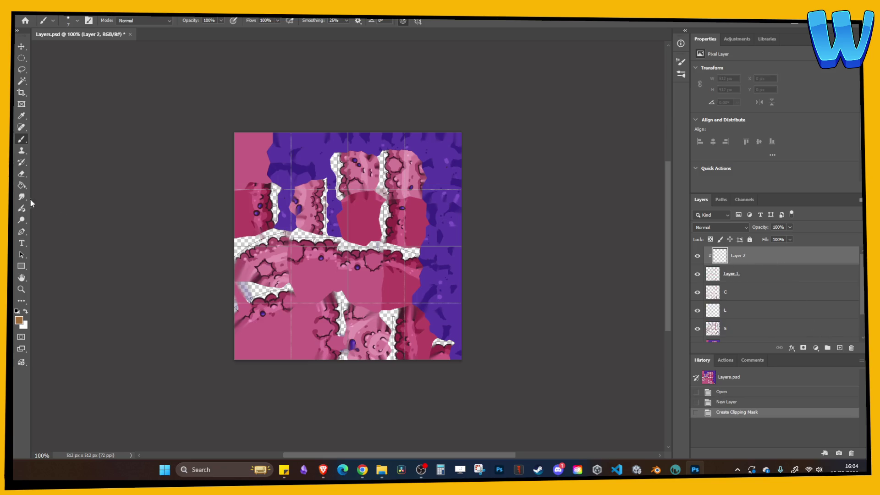
click(21, 186)
Sample the dark crimson from the texture and fill Layer 2 with it
key(ctrl+plus)
key(ctrl+plus)
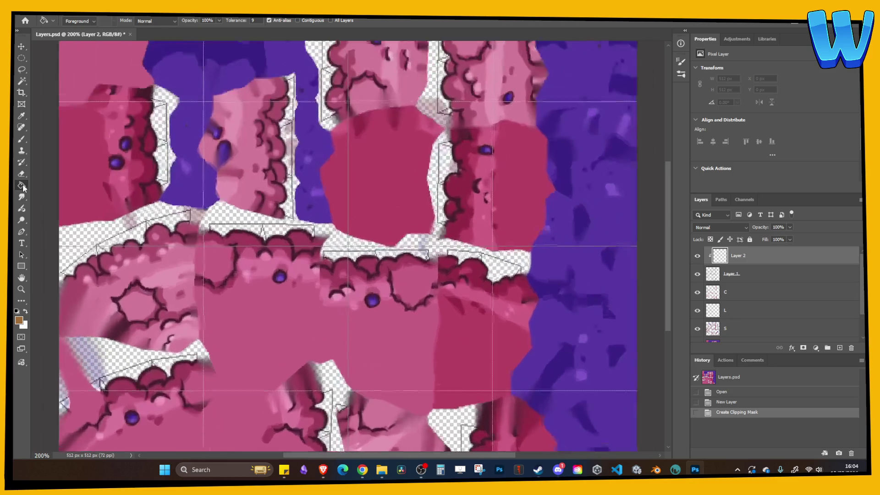
alt+click(61, 201)
alt+click(66, 173)
key(i)
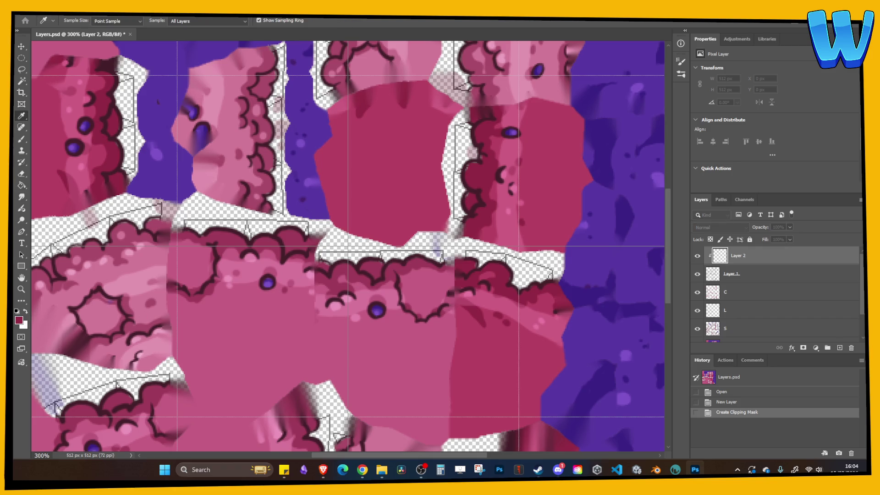
click(19, 320)
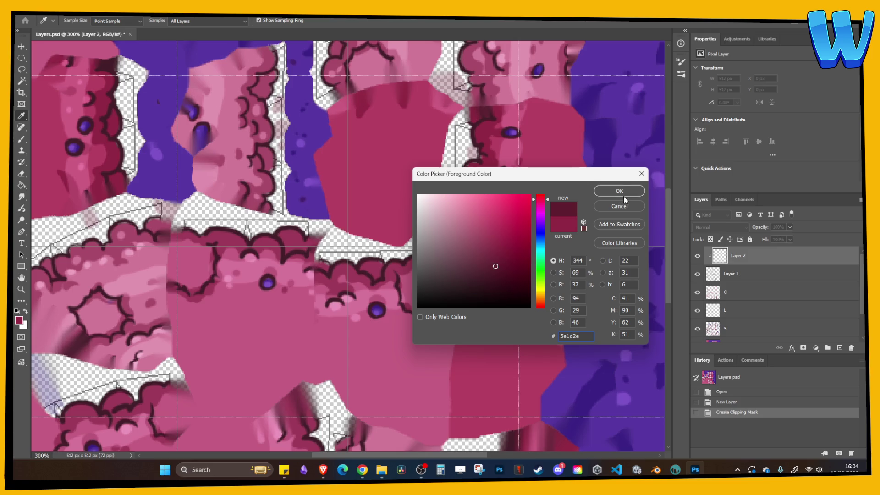
click(619, 190)
key(g)
click(484, 221)
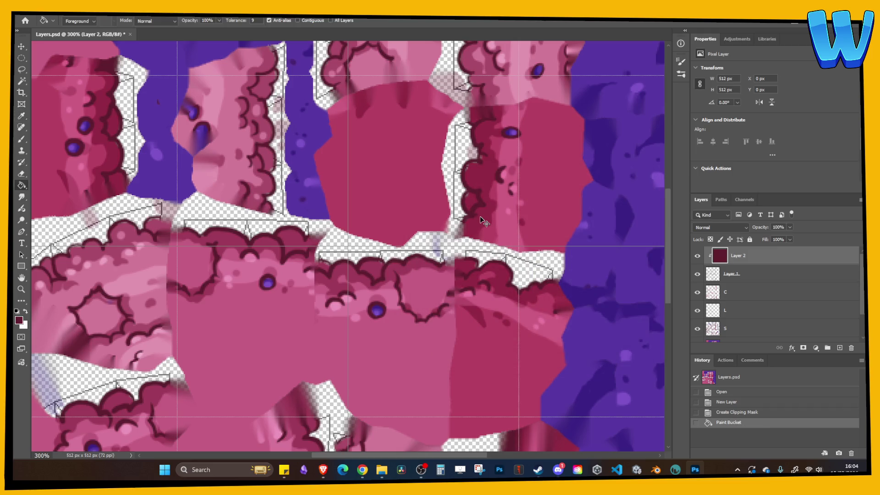
Merge Layer 2 and Layer 1 into one layer and save Layers.psd
shift+click(780, 275)
right_click(780, 276)
click(804, 133)
key(ctrl+s)
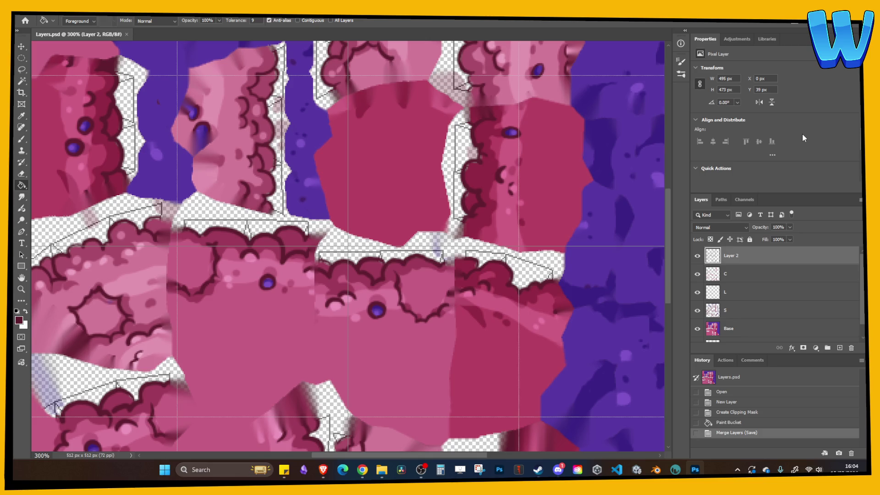
click(676, 469)
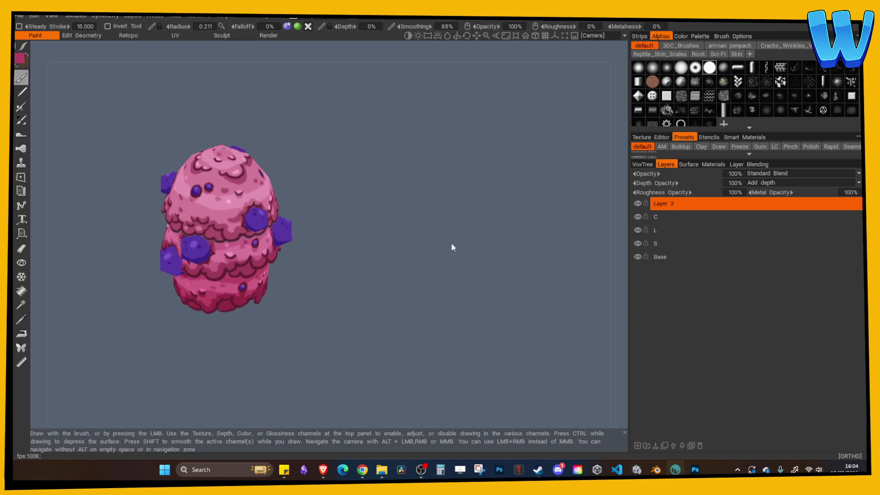
In Export Objects & Textures, turn off geometry export and choose the Unity (Standard) preset
click(19, 16)
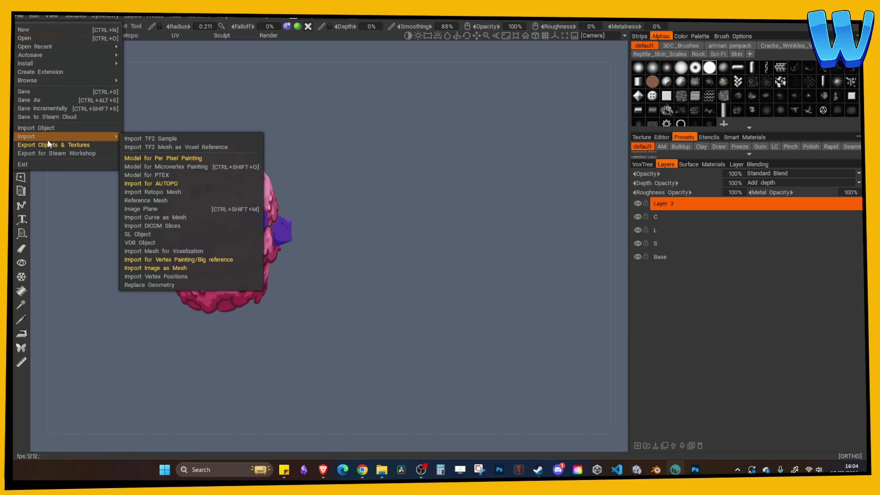
click(49, 144)
click(218, 117)
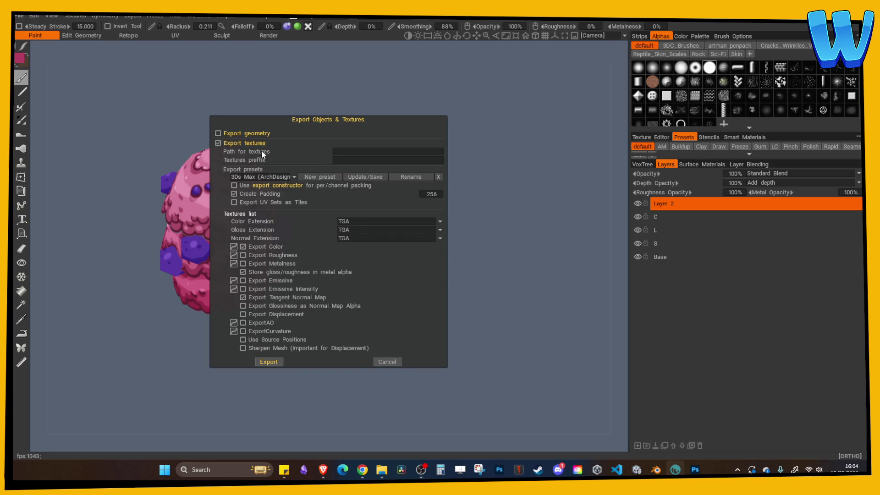
click(262, 177)
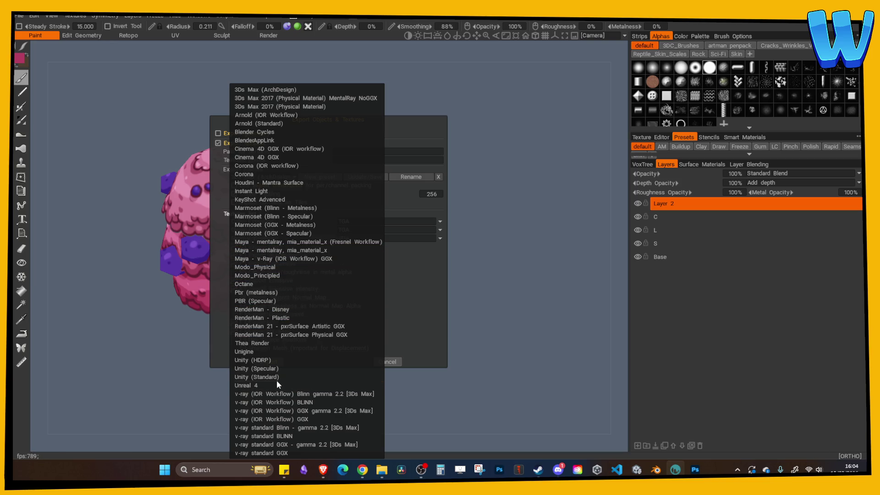
click(262, 376)
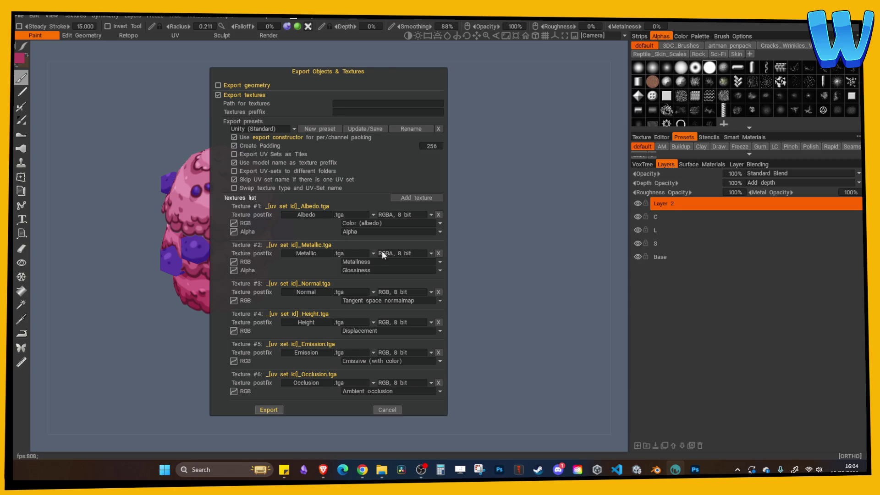
Remove every map except albedo and export it to the Tree 5 - Berry Tree folder
click(437, 254)
click(438, 273)
click(438, 288)
click(438, 303)
click(438, 318)
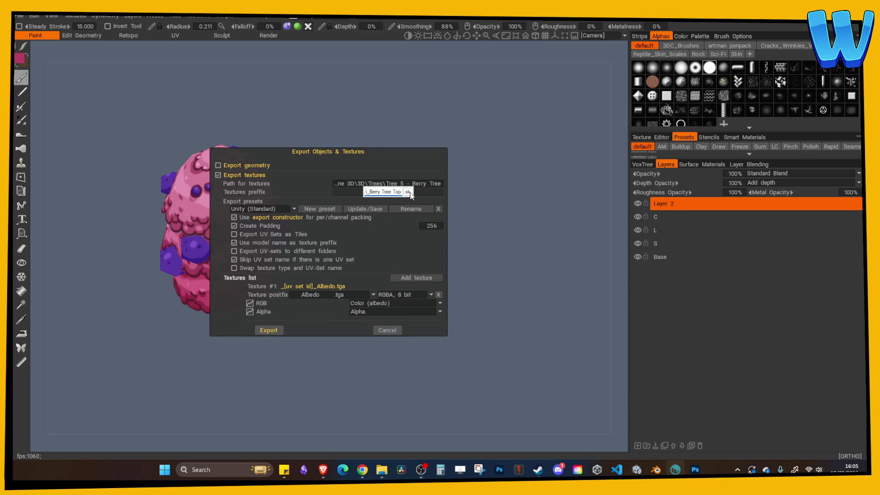
click(278, 330)
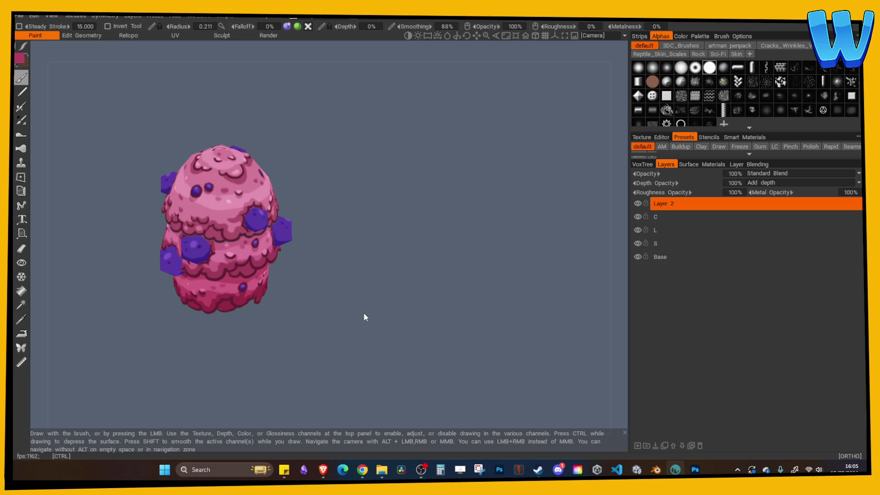
click(656, 469)
click(424, 263)
Load the exported berry albedo image for Tree Top in the UV Editing workspace
scroll(455, 243, up, 3)
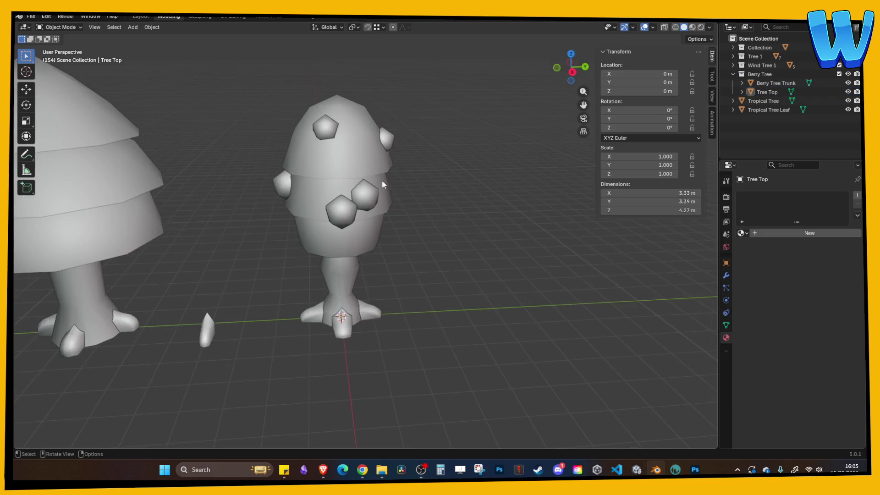
click(692, 27)
click(340, 155)
key(Tab)
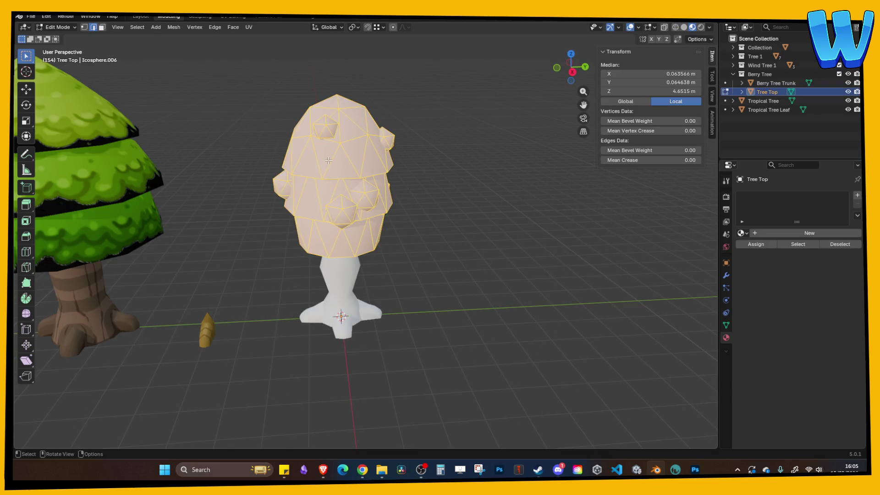
click(234, 17)
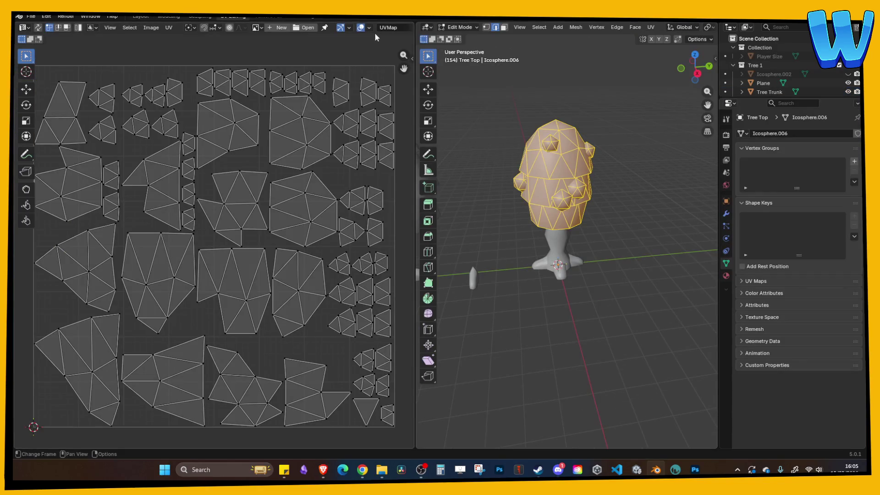
click(305, 28)
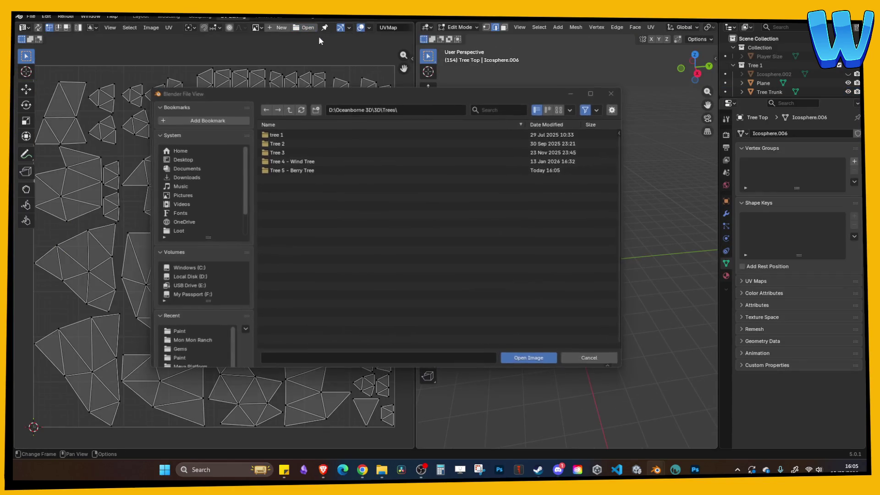
double_click(298, 172)
double_click(290, 145)
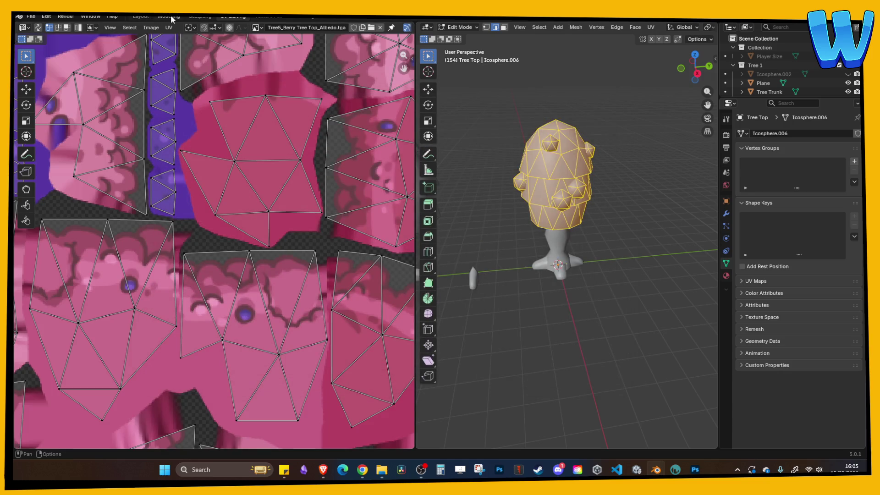
Create a 'Berry Tree Top' material whose Base Color uses the Tree5_Berry Tree Top albedo image
click(170, 17)
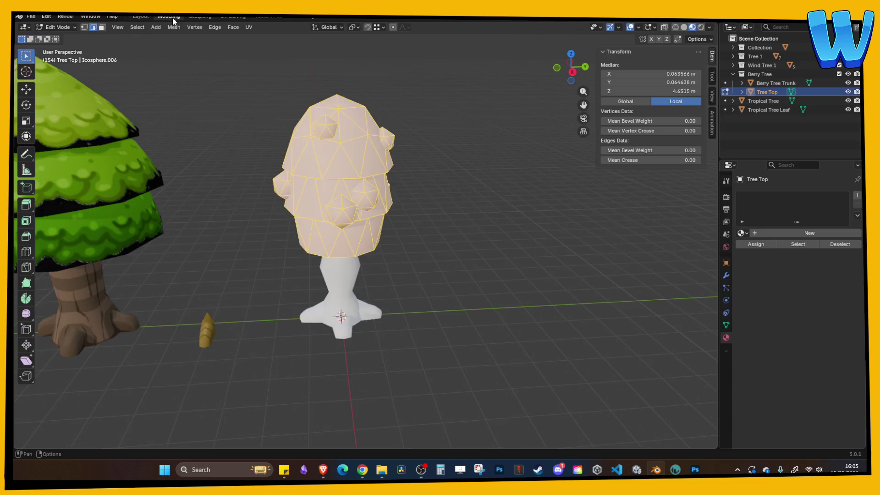
click(761, 232)
double_click(764, 234)
text(Berry Tr)
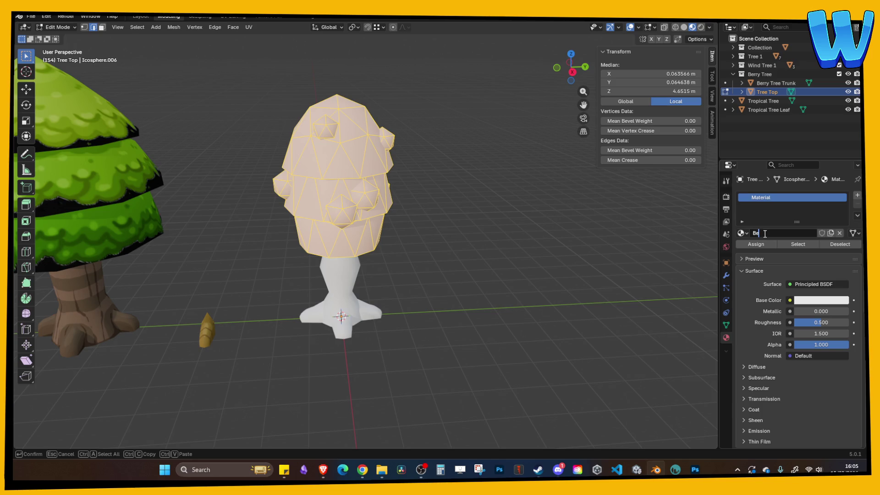
text(ee Top)
key(Return)
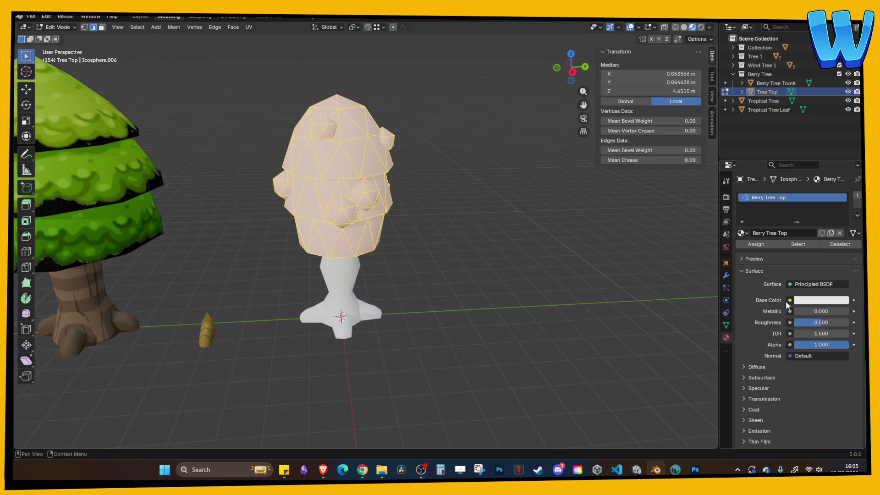
click(789, 300)
click(596, 359)
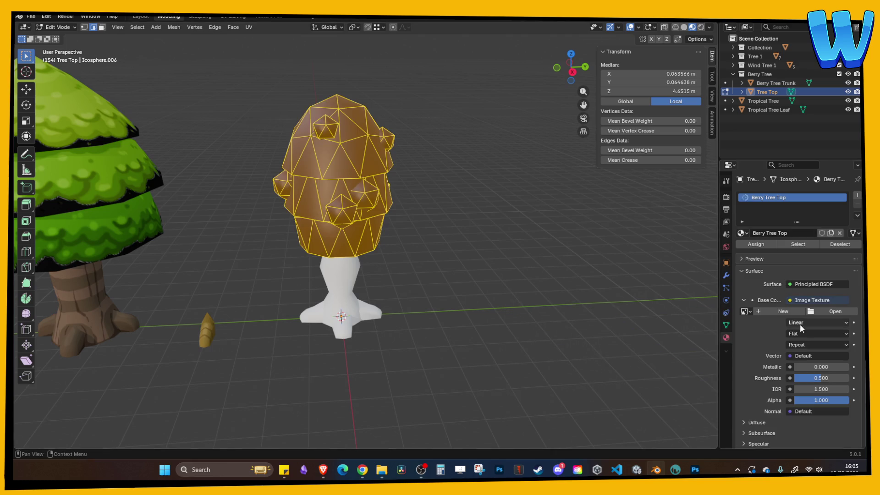
click(745, 312)
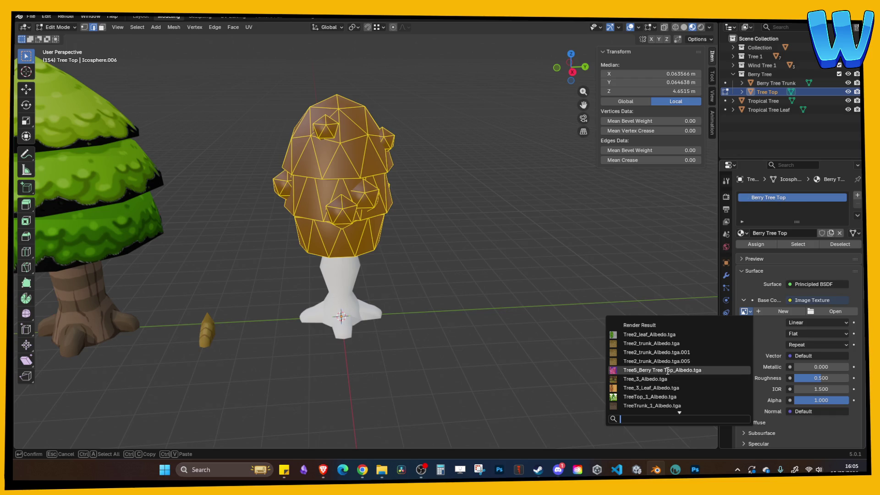
click(651, 369)
Set Roughness to 1 and Specular IOR Level to 0, then save Tree designer.blend
drag(818, 411, 847, 411)
scroll(806, 392, down, 5)
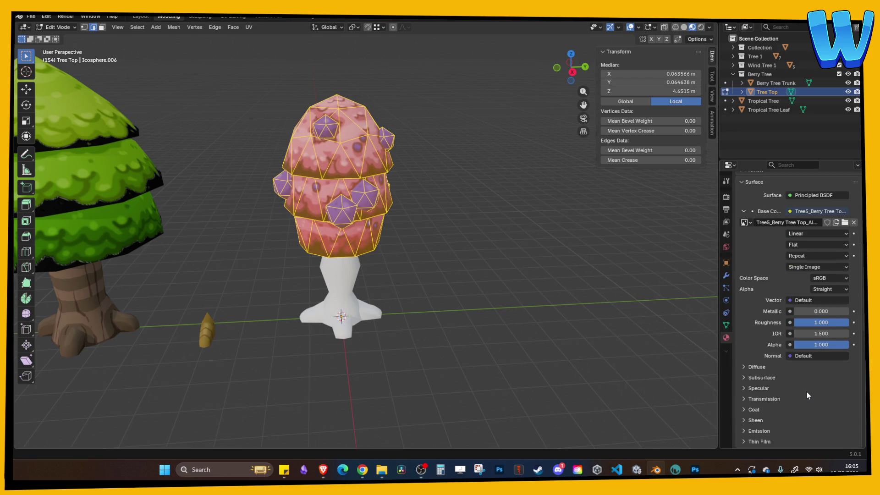
click(770, 388)
drag(820, 412, 797, 412)
click(559, 301)
mouse_move(559, 302)
middle_down()
mouse_move(456, 292)
mouse_move(622, 306)
middle_up()
key(ctrl+s)
scroll(578, 286, down, 5)
scroll(473, 273, up, 2)
mouse_move(473, 273)
middle_down()
mouse_move(526, 271)
mouse_move(472, 271)
middle_up()
scroll(475, 272, up, 3)
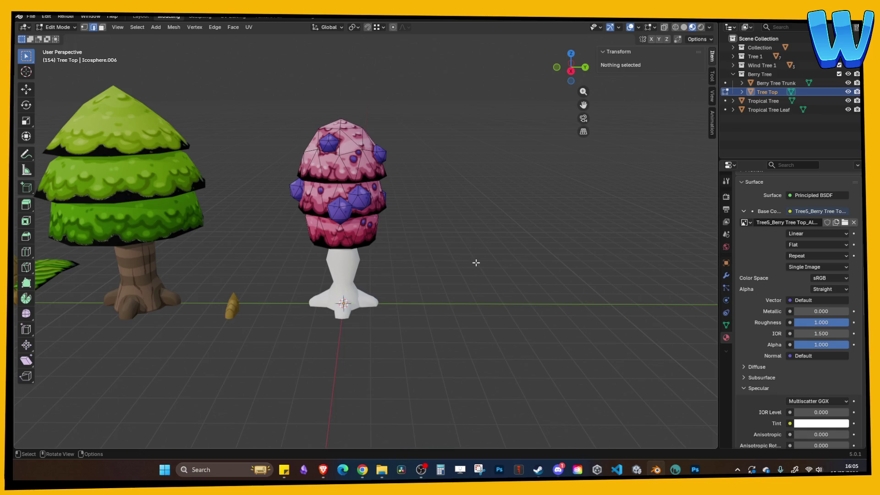
Select the Berry Tree Trunk in object mode, saving Tree designer.blend along the way
key(ctrl+s)
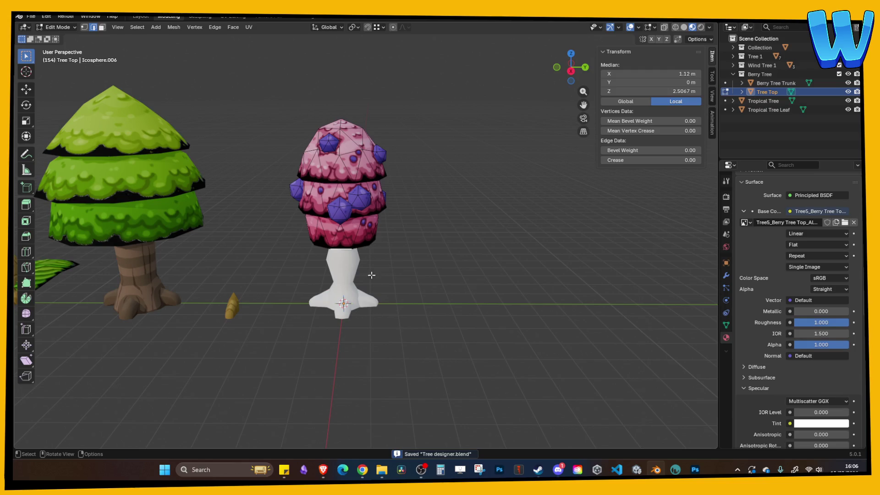
key(Tab)
click(355, 272)
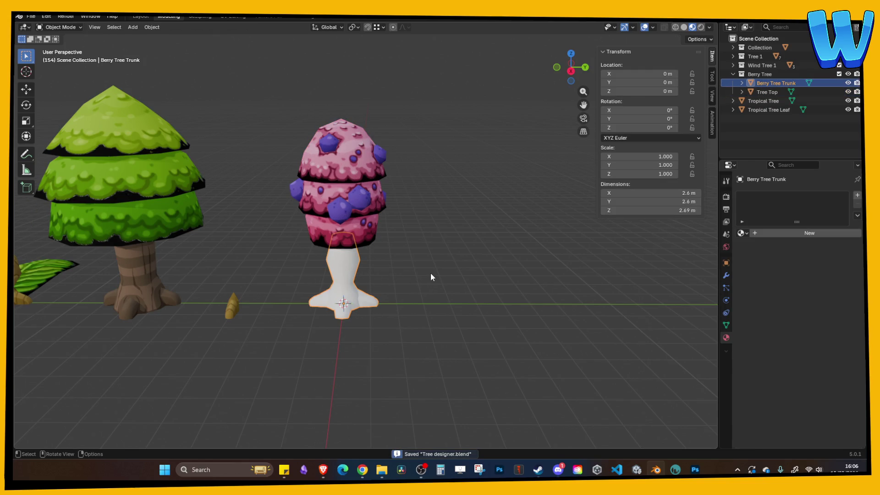
key(ctrl+s)
click(478, 282)
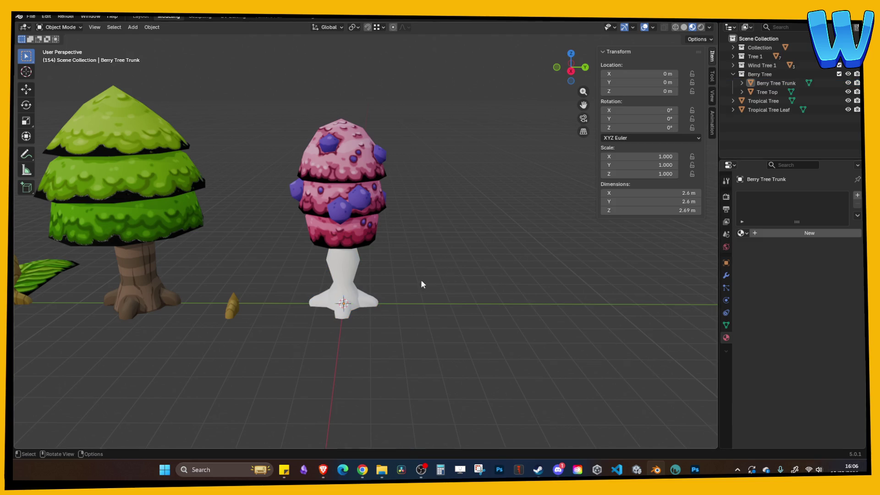
click(354, 271)
key(ctrl+s)
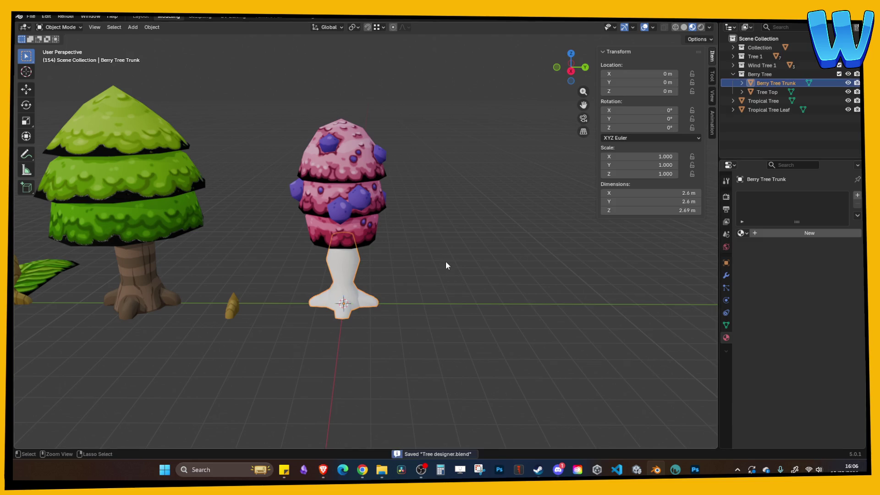
key(Tab)
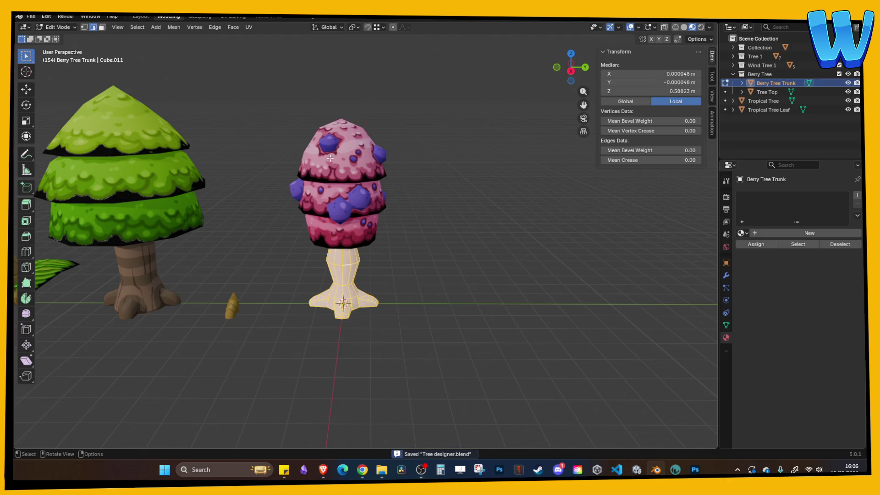
key(Tab)
Apply all transforms to the trunk and open its mesh in UV Editing with no image linked
key(ctrl+a)
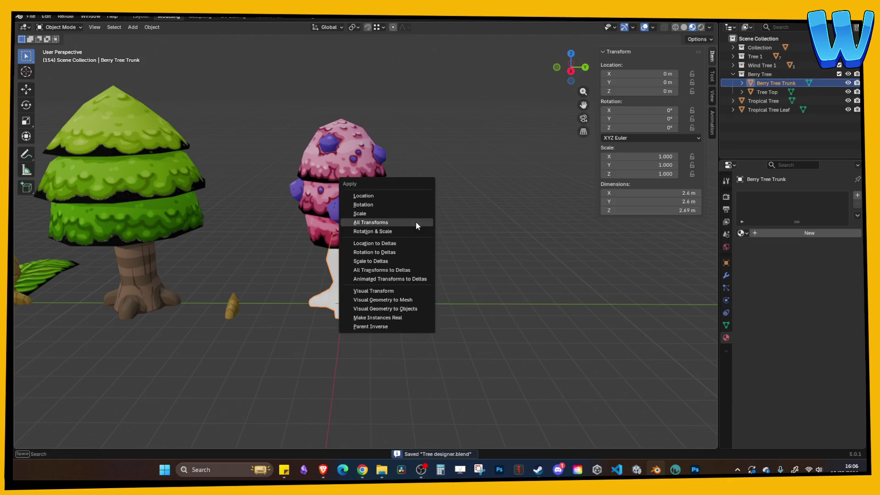
click(383, 224)
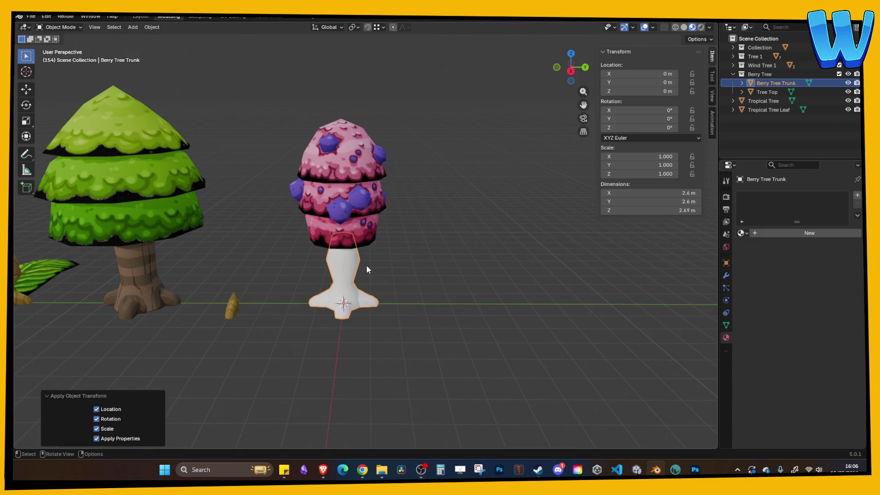
key(Tab)
click(233, 16)
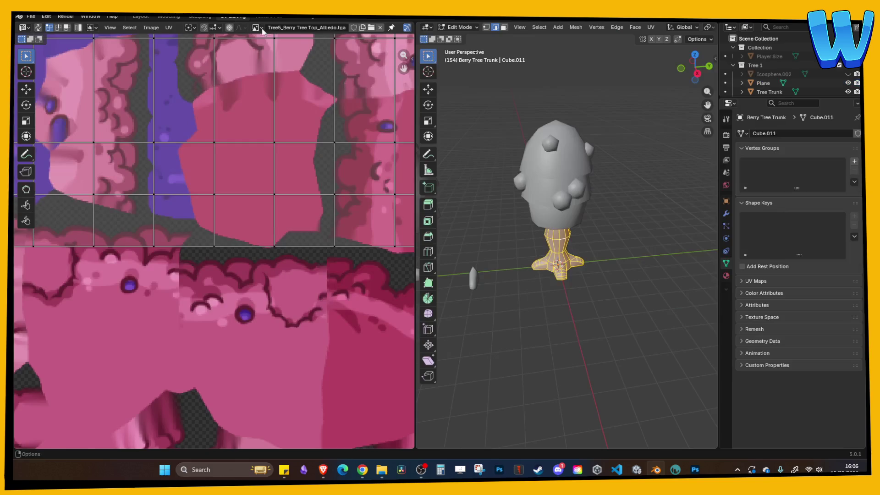
click(383, 29)
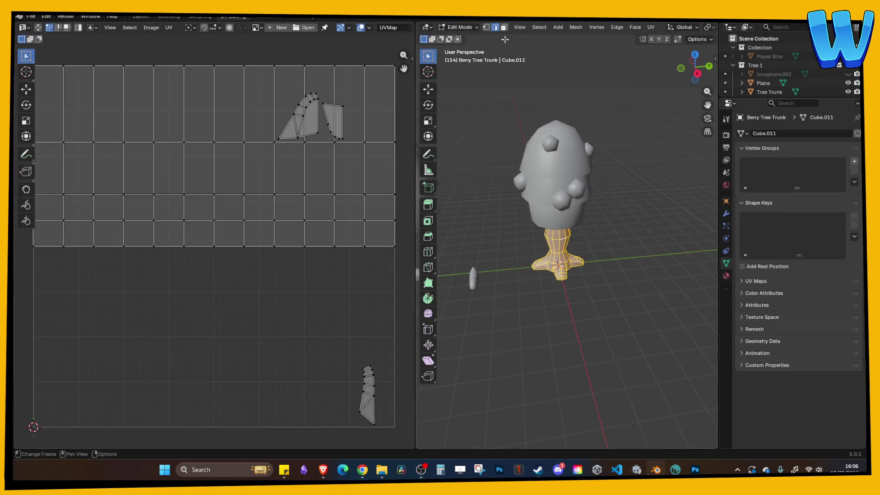
Smart UV Project the trunk with a 0.001 island margin and save the file
click(650, 27)
click(669, 68)
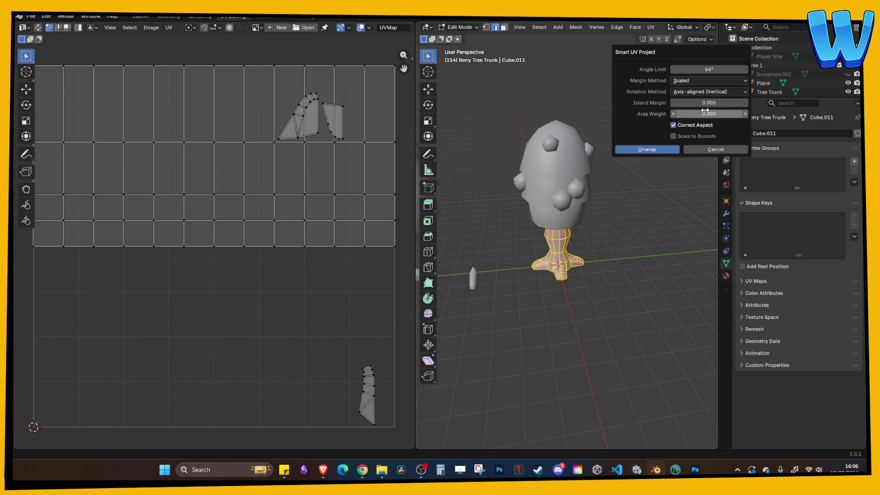
click(716, 103)
text(0.001)
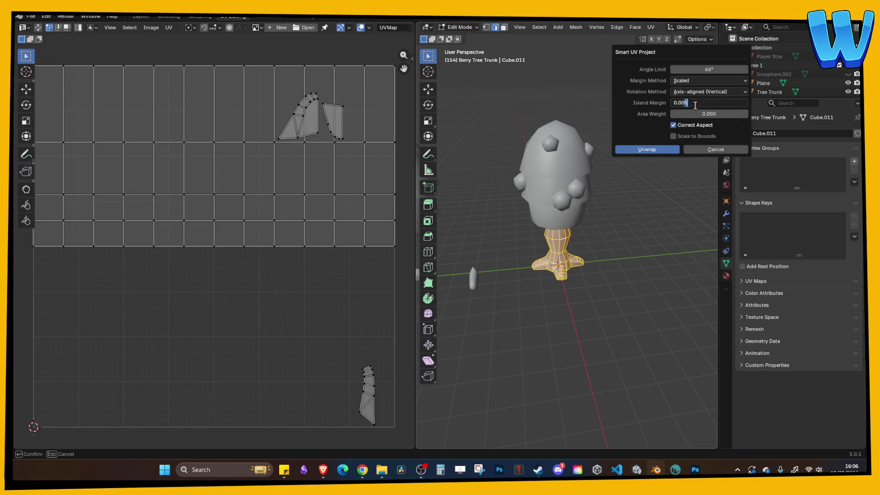
click(655, 150)
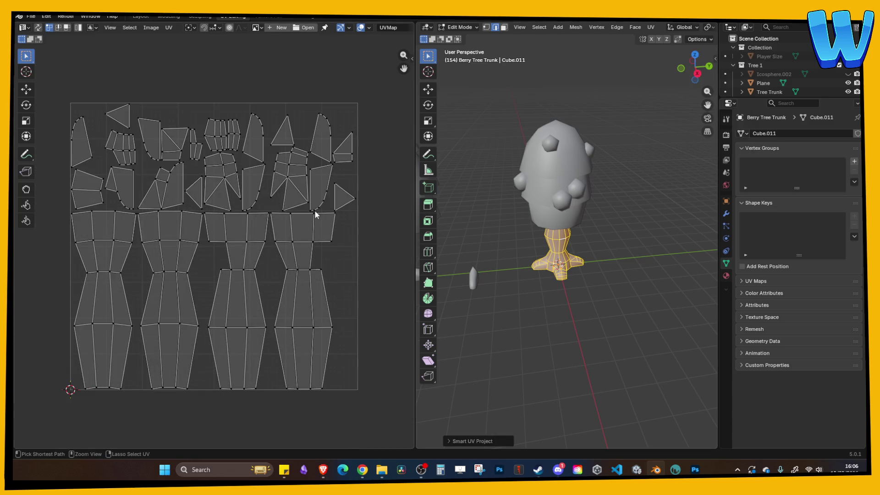
key(ctrl+s)
click(168, 16)
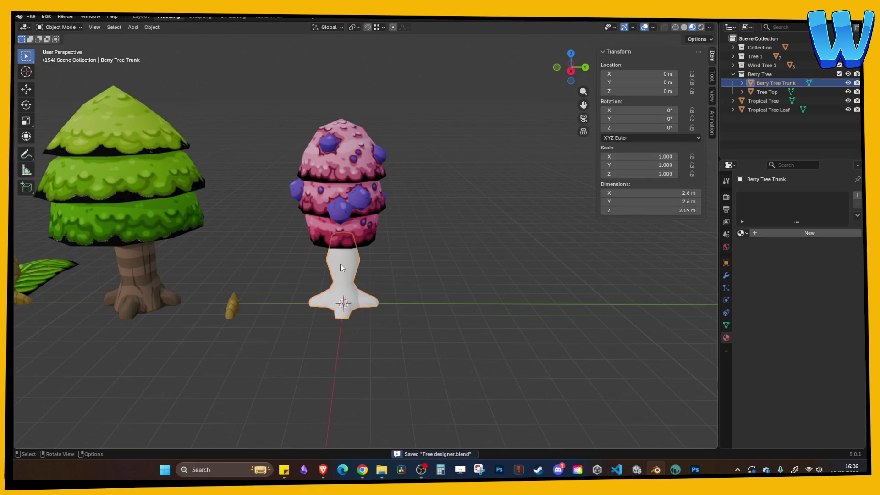
Export the trunk as the Wavefront OBJ 'Berry Tree Trunk Paint.obj'
click(31, 16)
mouse_move(63, 152)
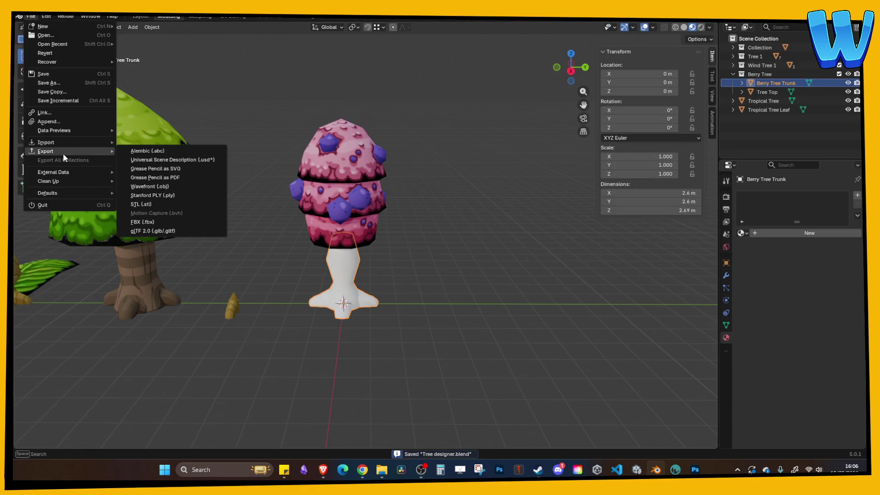
click(135, 186)
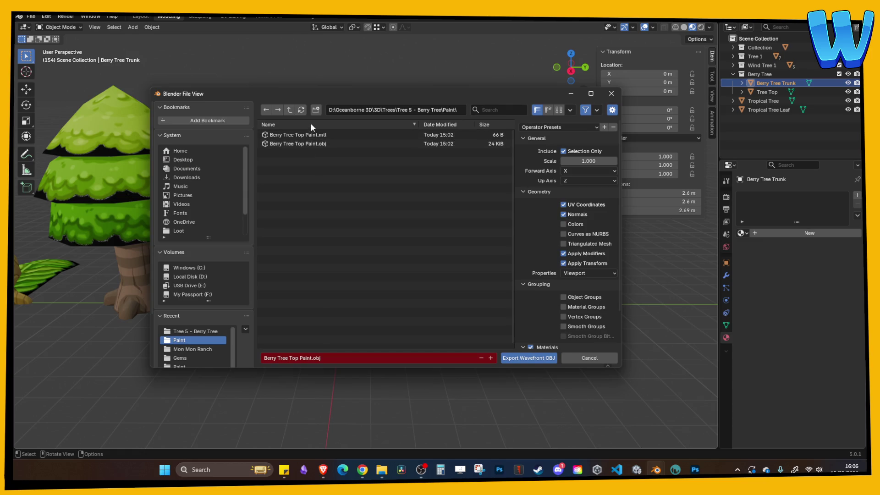
double_click(295, 358)
text(Trunk)
click(525, 359)
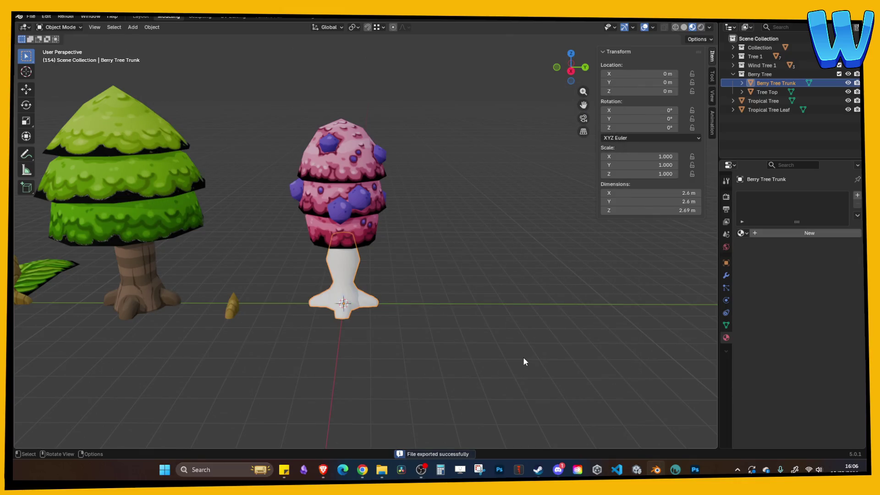
Orbit Blender's view along the row of trees, then bring up Unity's ranch scene
mouse_move(506, 350)
middle_down()
mouse_move(310, 301)
mouse_move(446, 297)
mouse_move(403, 294)
middle_up()
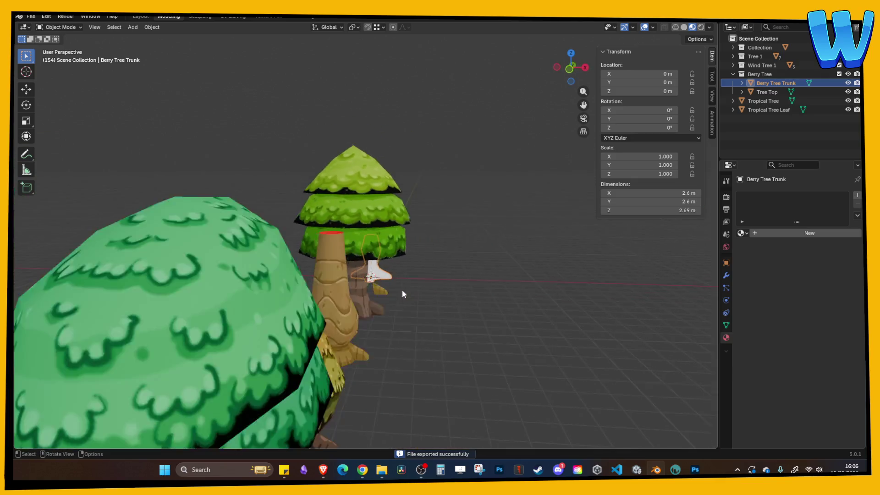
scroll(412, 293, down, 5)
right_click(434, 299)
mouse_move(453, 251)
middle_down()
mouse_move(464, 241)
mouse_move(359, 232)
middle_up()
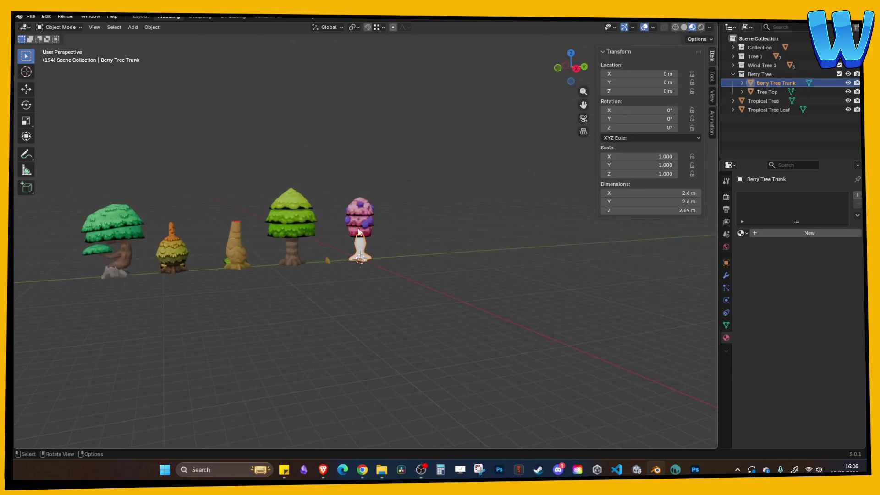
click(636, 469)
middle_drag(313, 200, 363, 173)
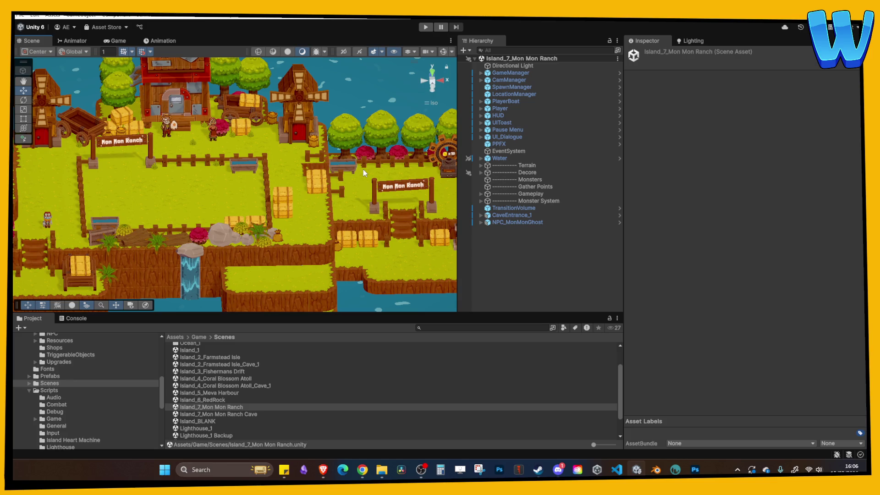
Enter play mode, walk to the villager and accept the Items Wanted task
click(428, 26)
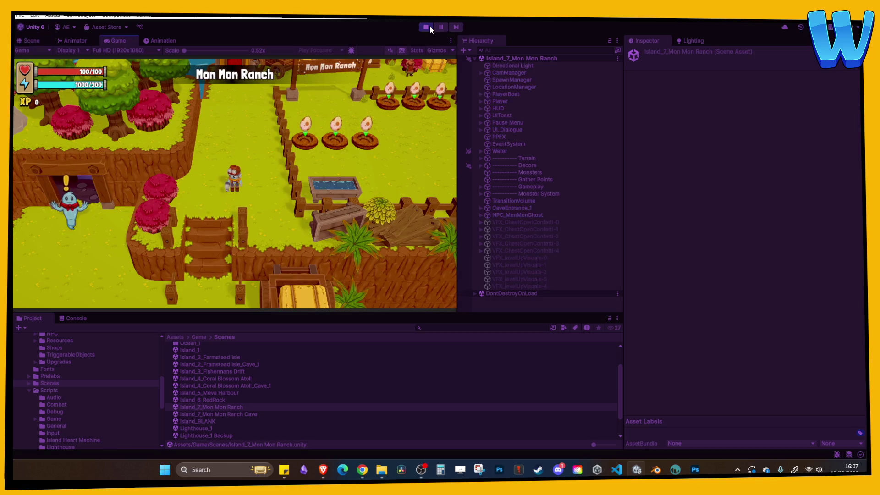
key(w)
key(w)
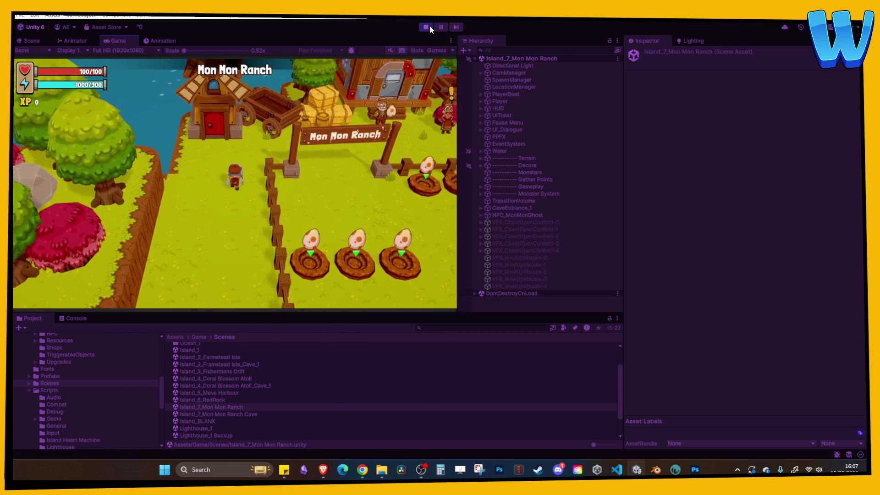
key(d)
key(d)
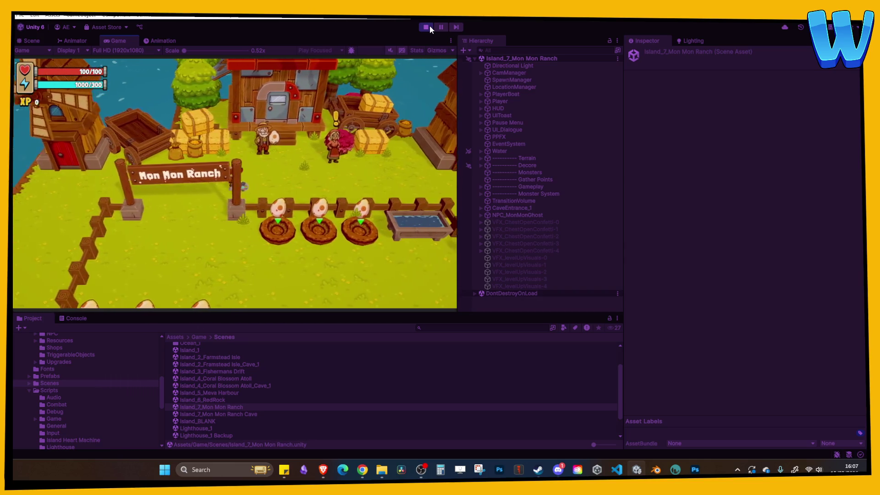
key(e)
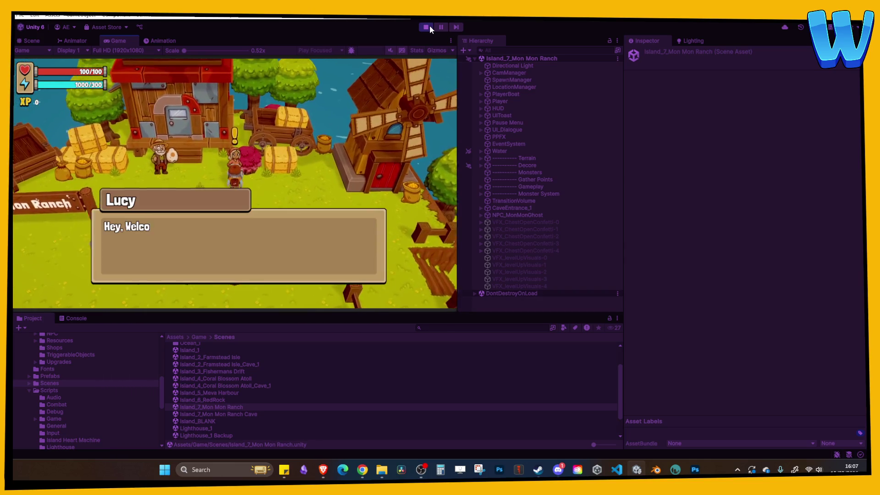
key(e)
key(e)
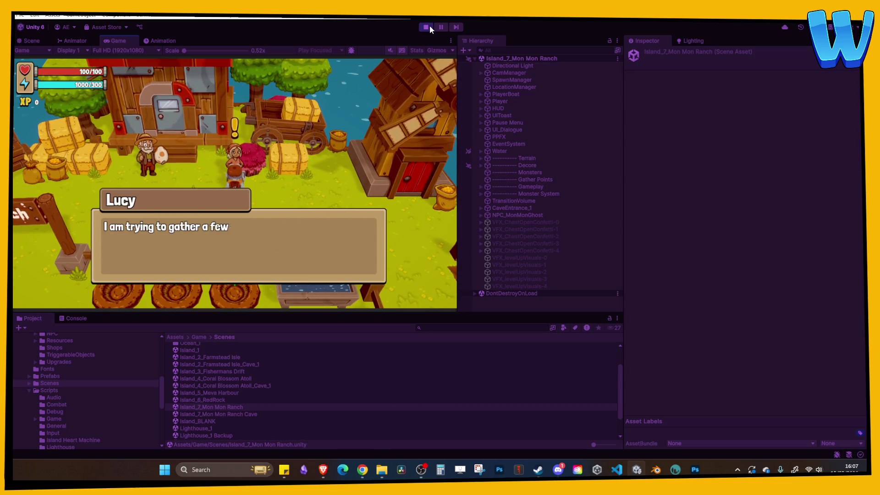
key(e)
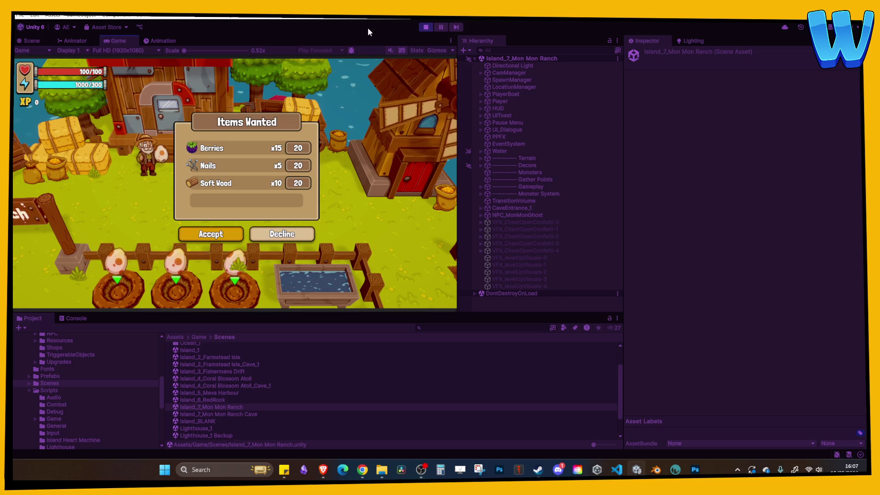
key(e)
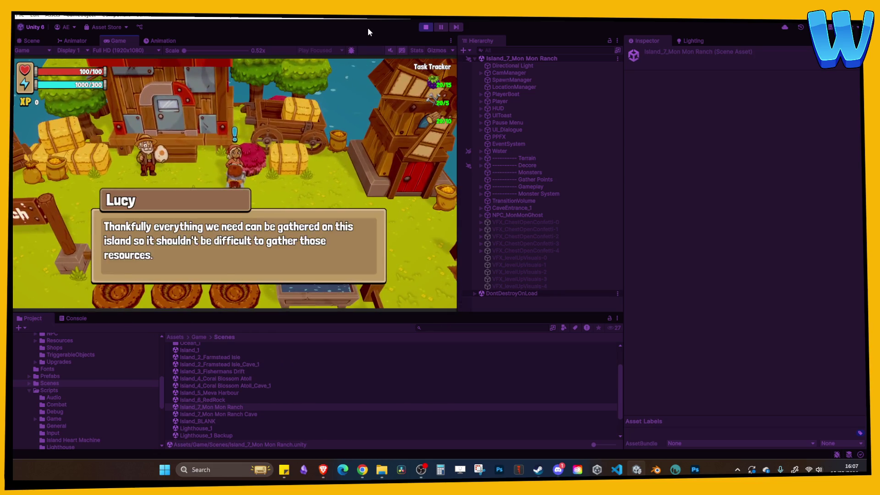
key(e)
key(e)
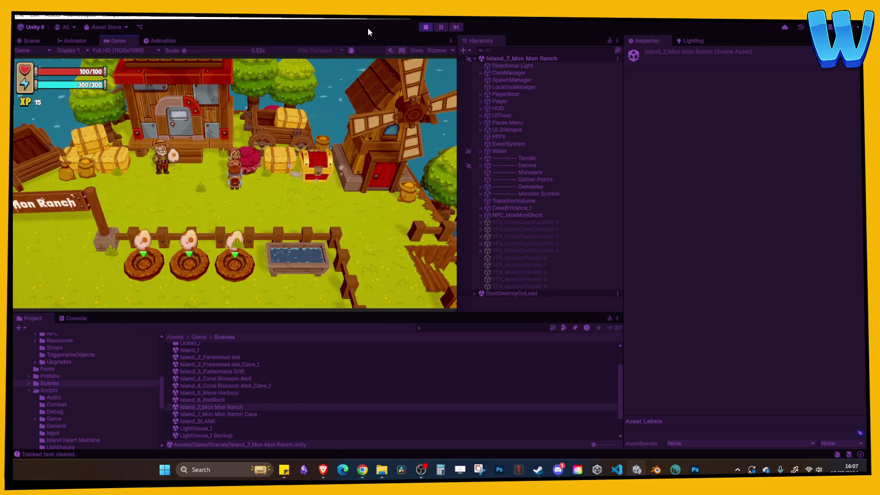
Open the reward chest and pick up the dropped currency
key(d)
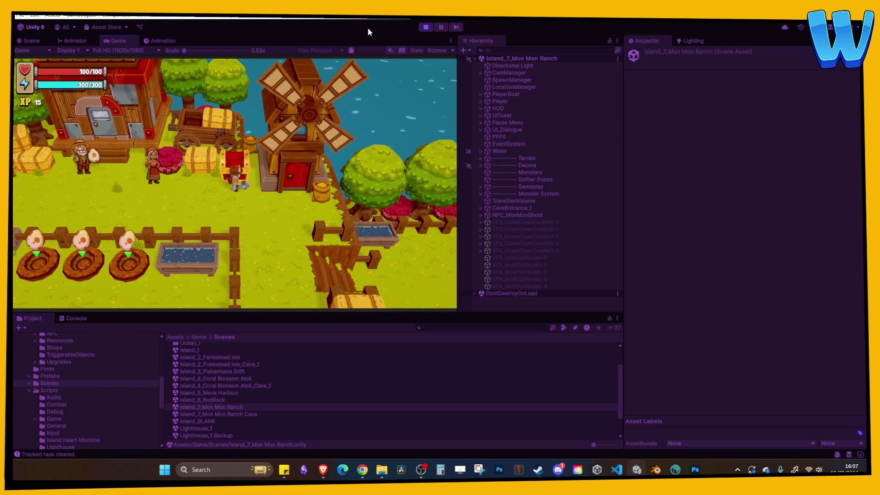
key(e)
key(s)
key(a)
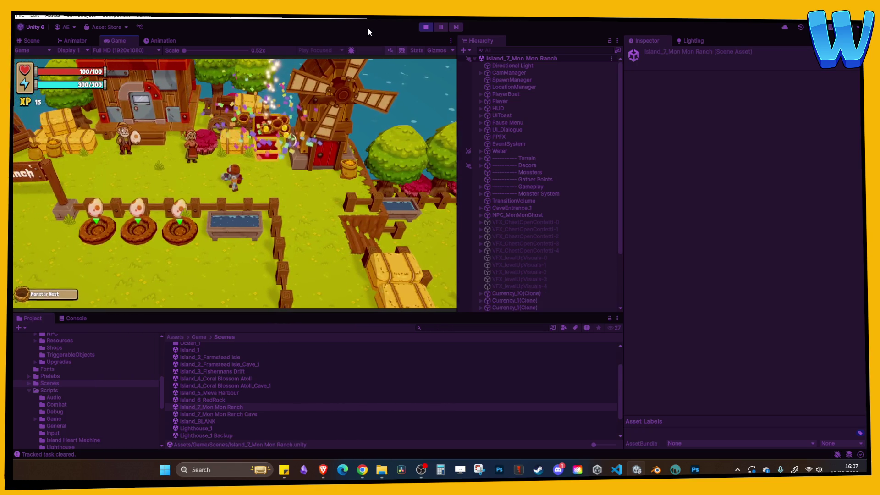
key(d)
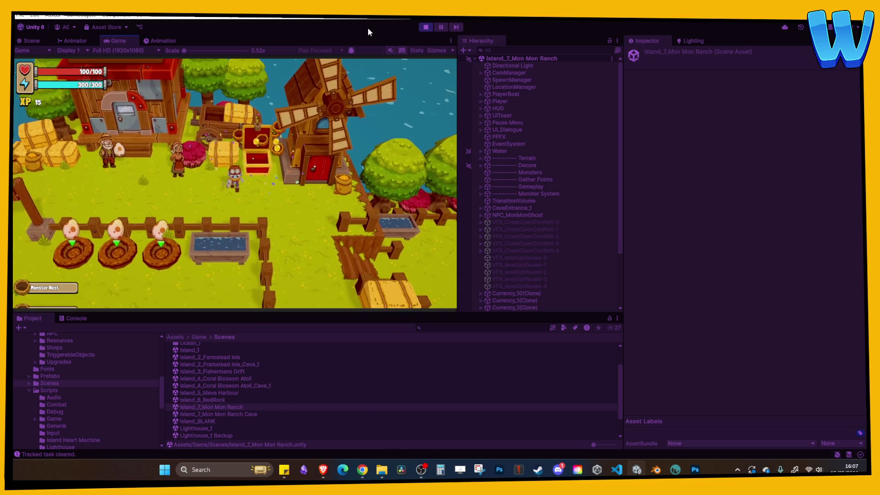
key(a)
Check the Monster Nest item in the inventory, then walk toward the Mon Mon Ranch sign
key(i)
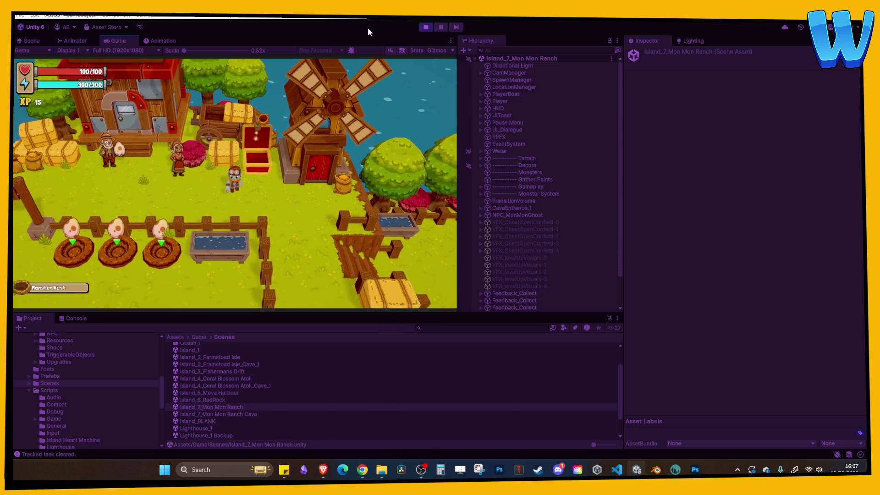
key(Left)
key(Left)
key(i)
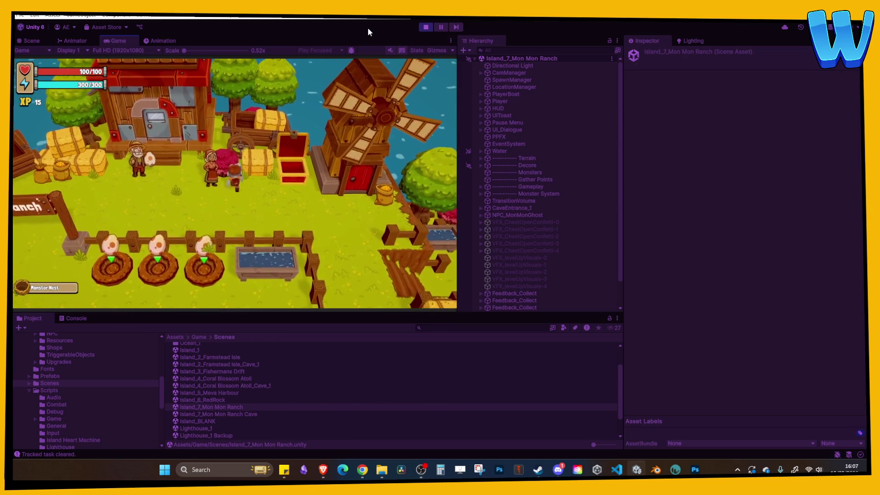
key(d)
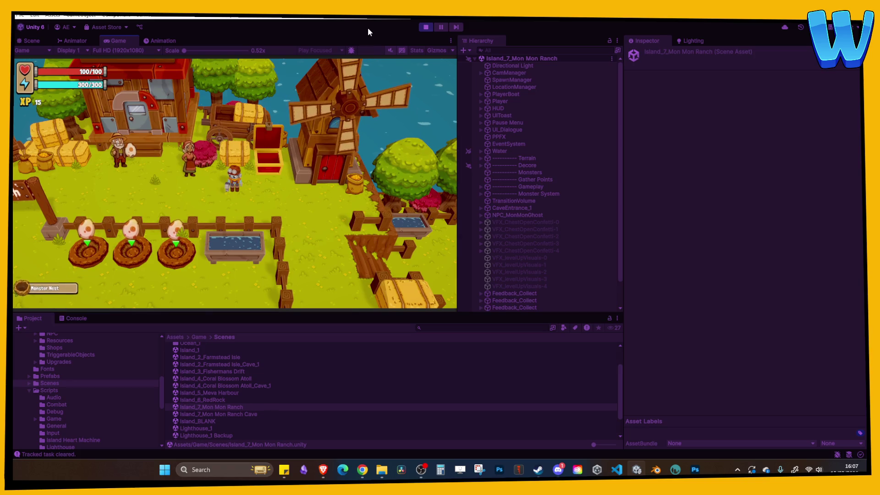
key(d)
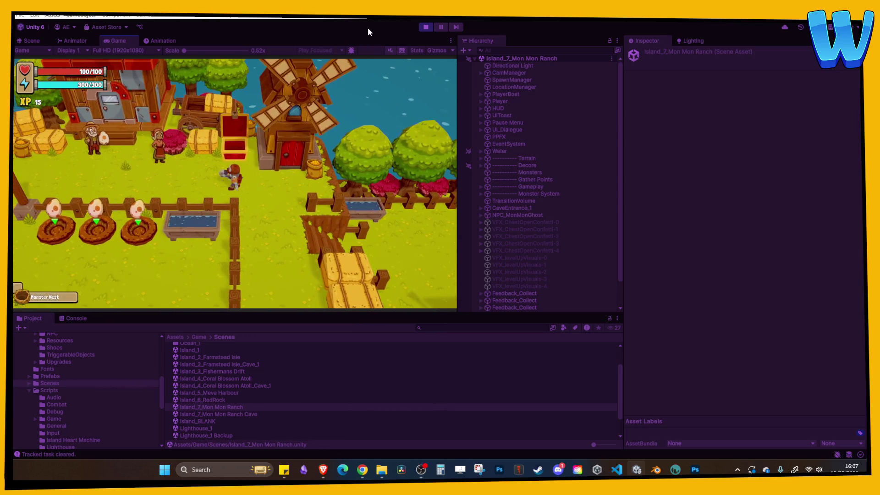
key(a)
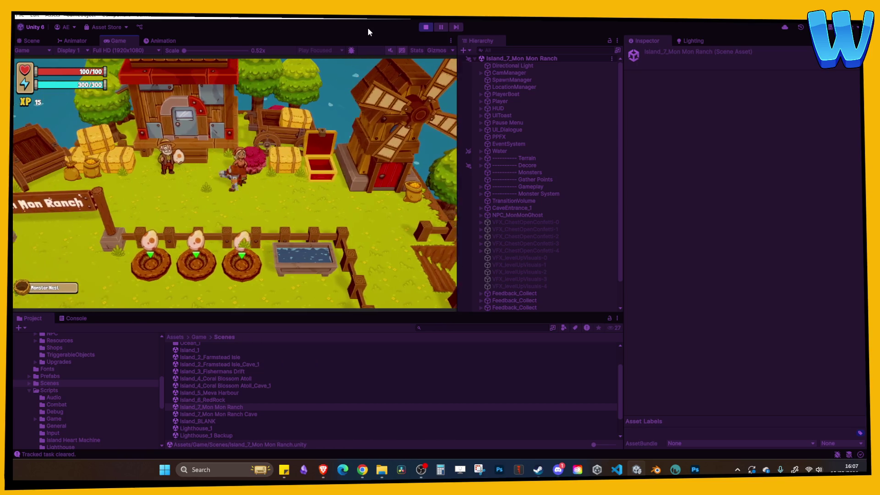
key(a)
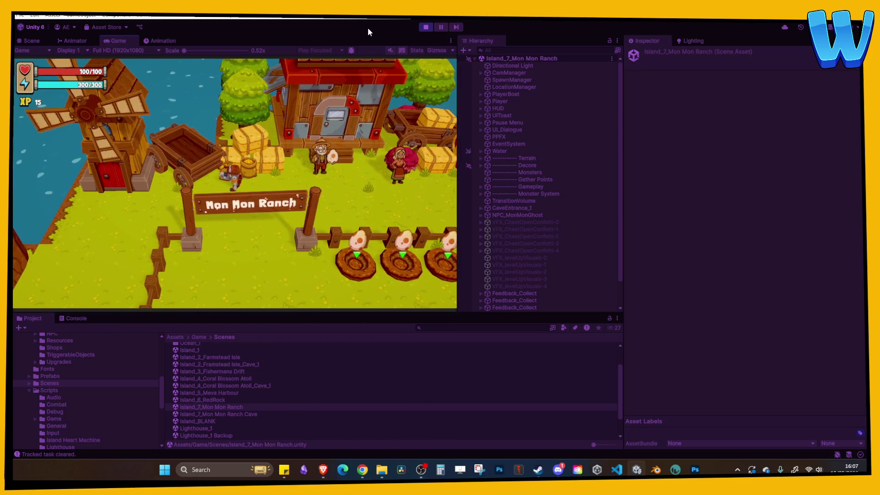
Check the Monster Nest and eggs in the inventory, then hatch an egg in the first ranch nest
key(i)
key(d)
key(d)
key(d)
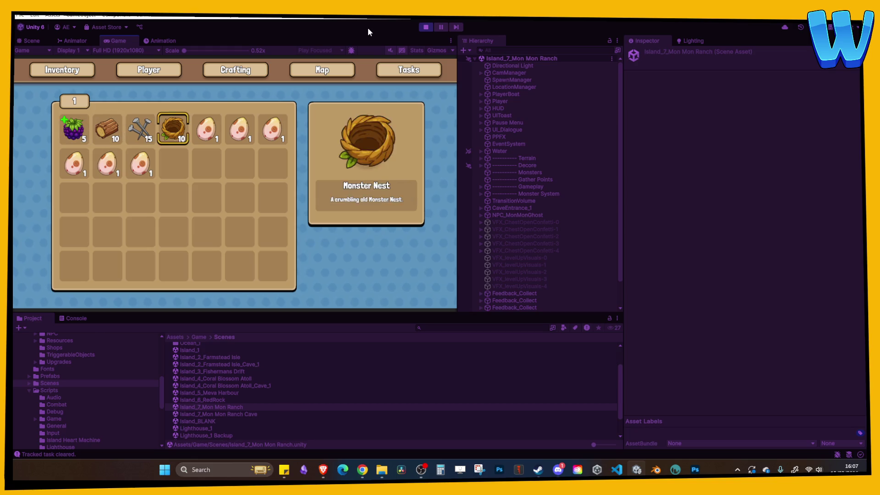
key(d)
key(d)
key(d)
key(i)
key(s)
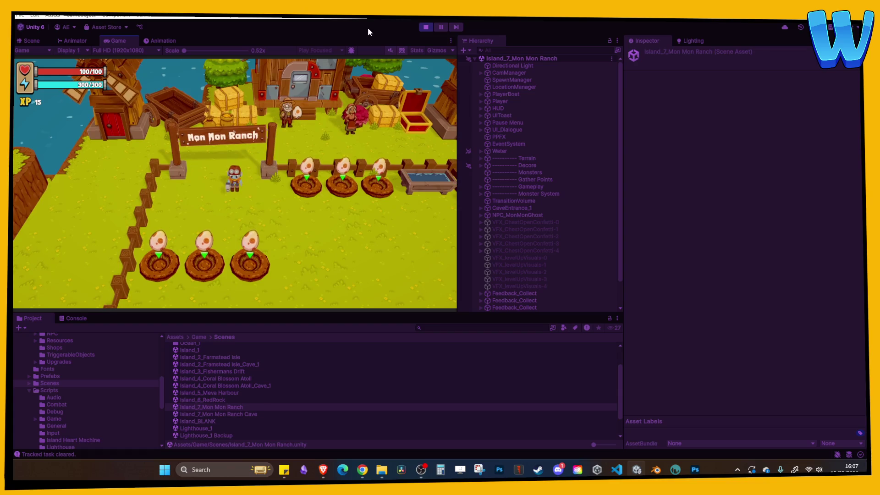
key(d)
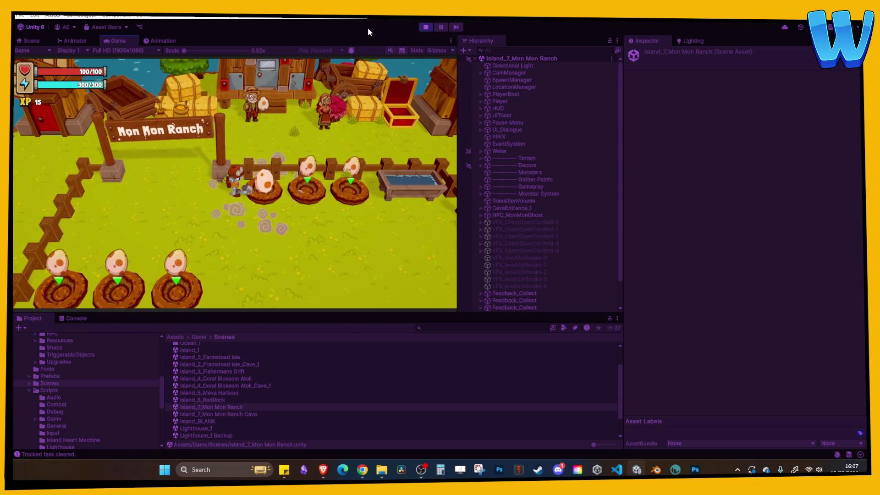
key(e)
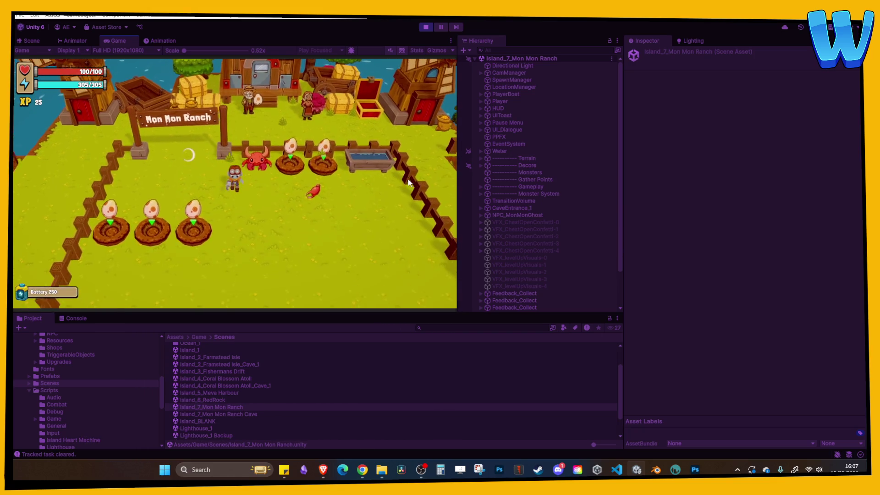
Check the Mon Mon Coin details in the inventory, then hatch another nest egg and collect the reward
key(i)
key(Right)
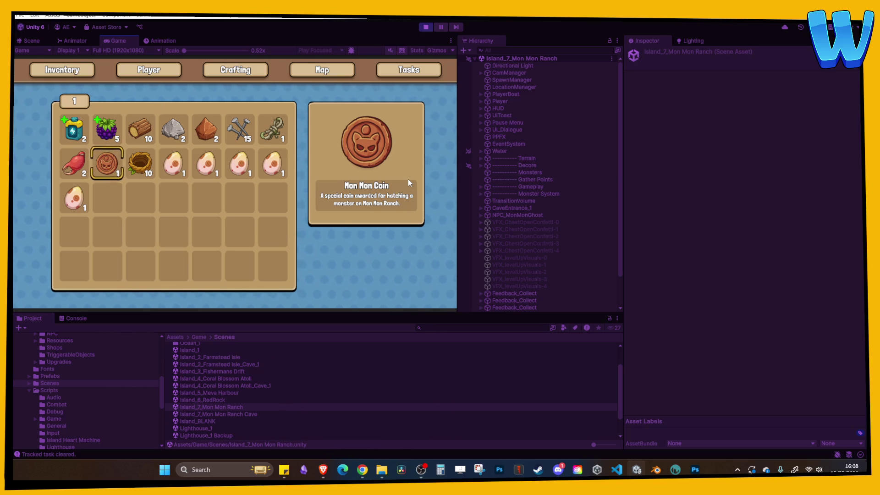
key(i)
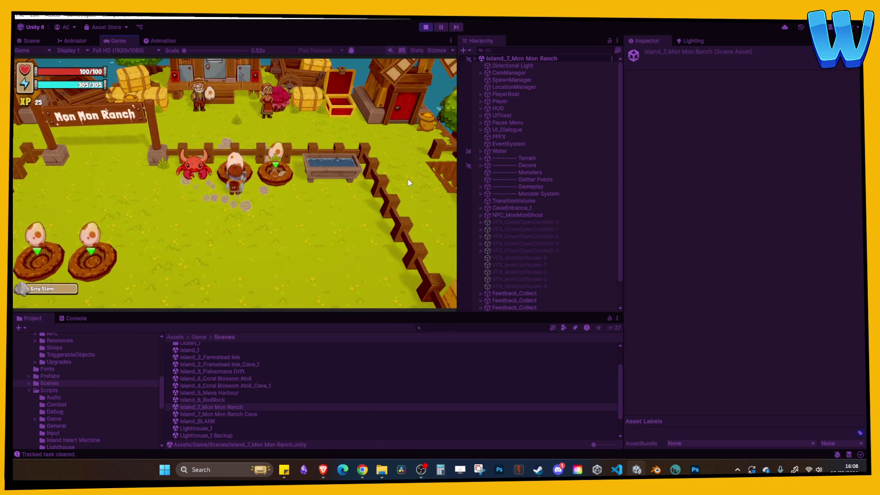
key(e)
key(s)
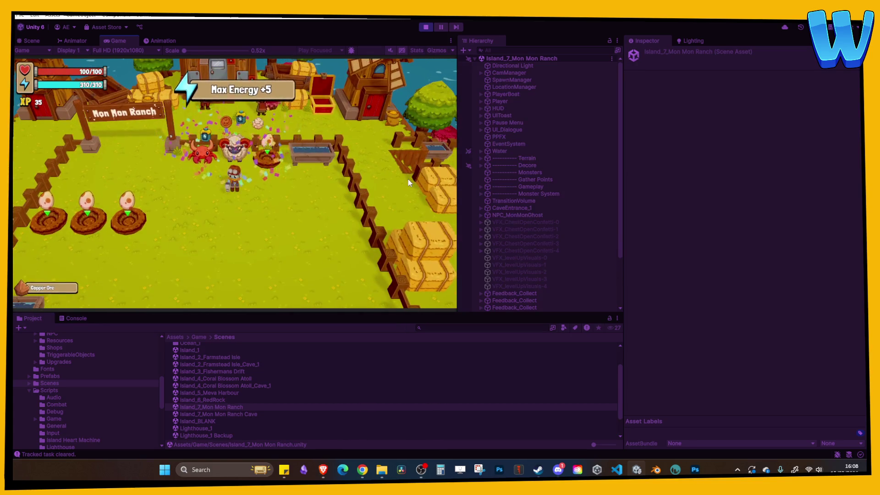
Walk the player out the ranch gate and down the stairs to the ghost's doorway
key(w)
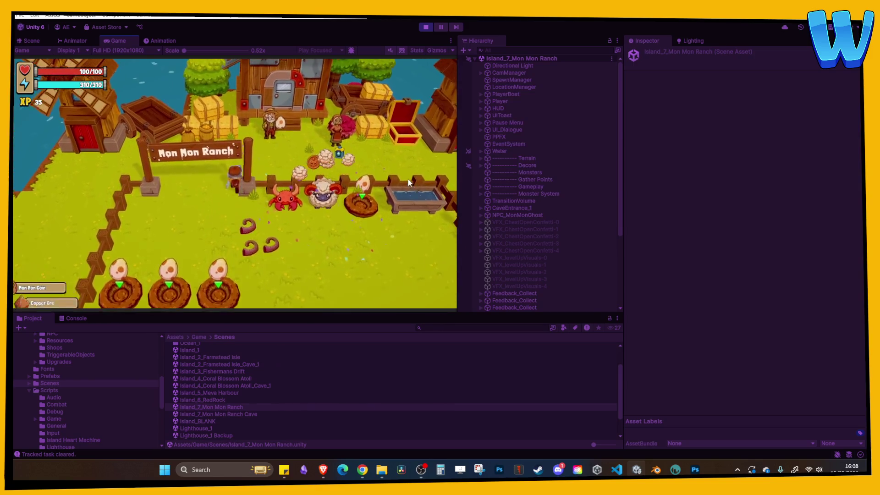
key(a)
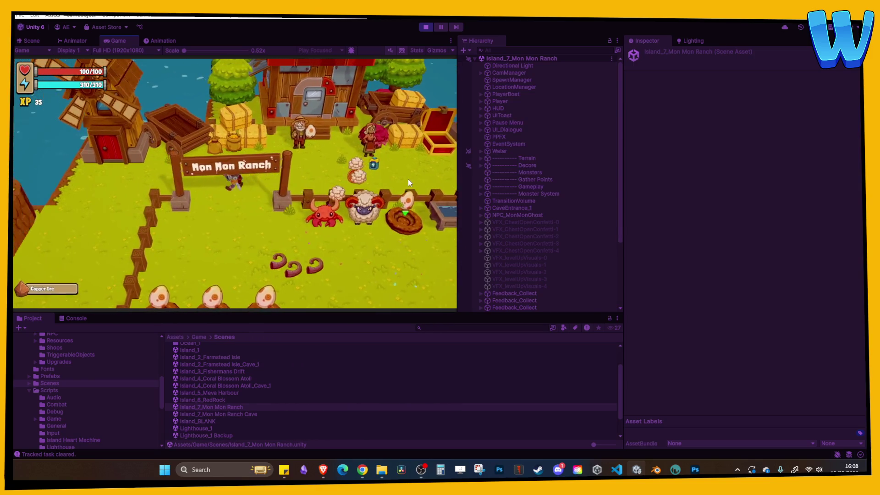
key(s)
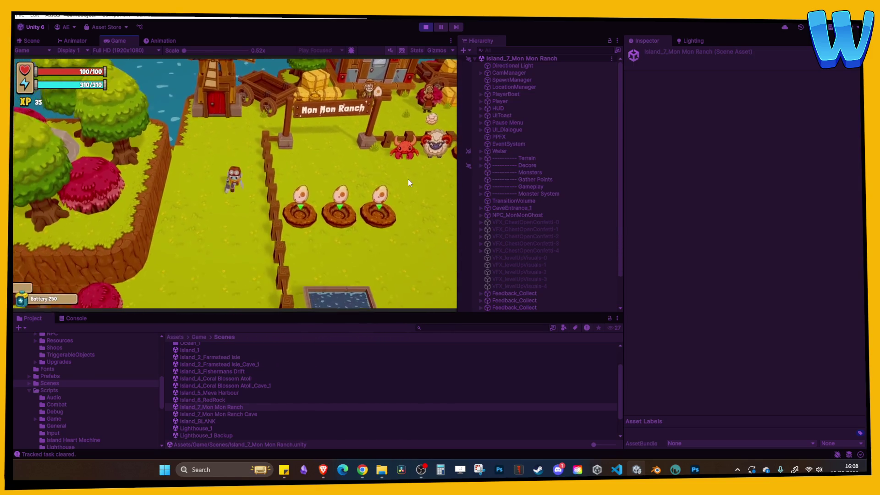
key(s)
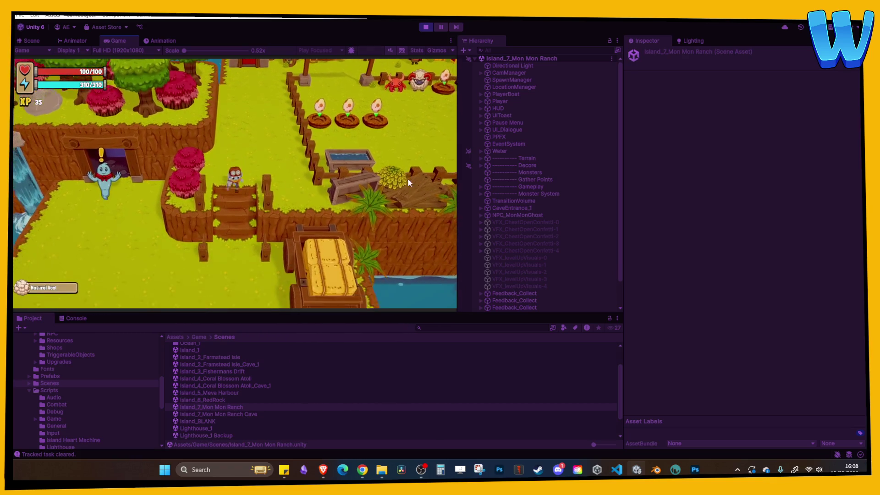
key(w)
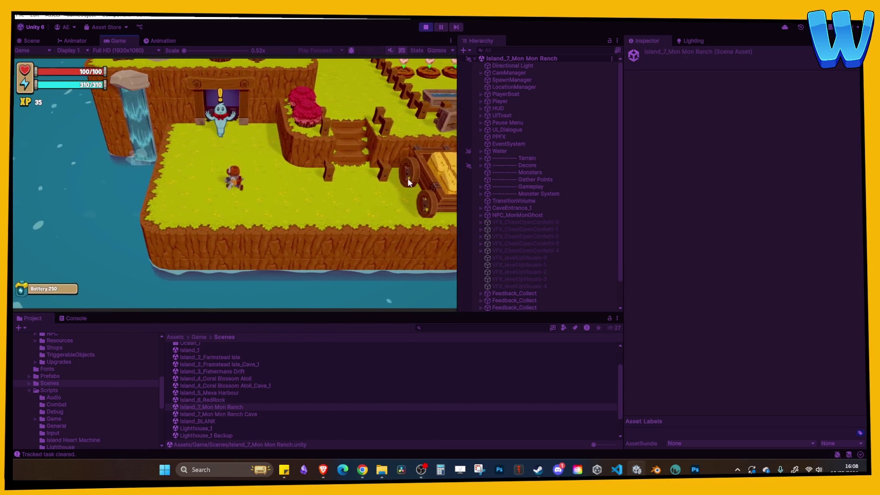
Accept the Mon Mon Ghost's three-coin request, stop Play mode, and open Island_7_Mon Mon Ranch Cave
key(e)
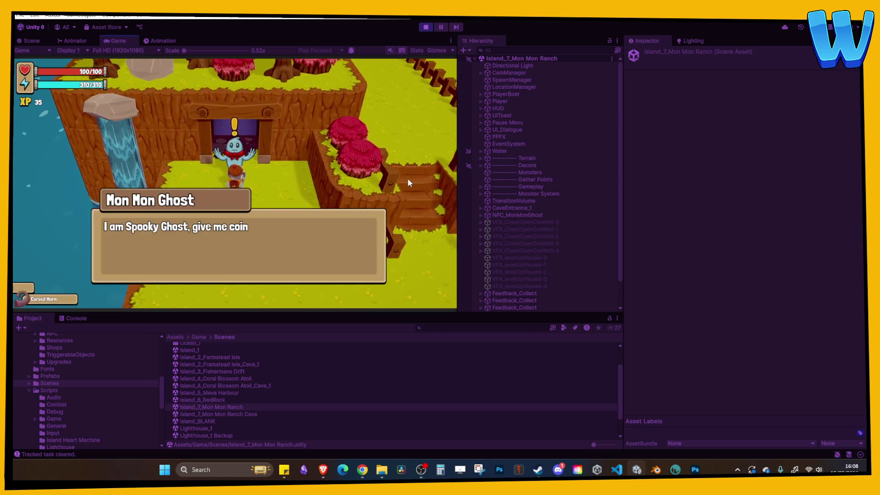
key(e)
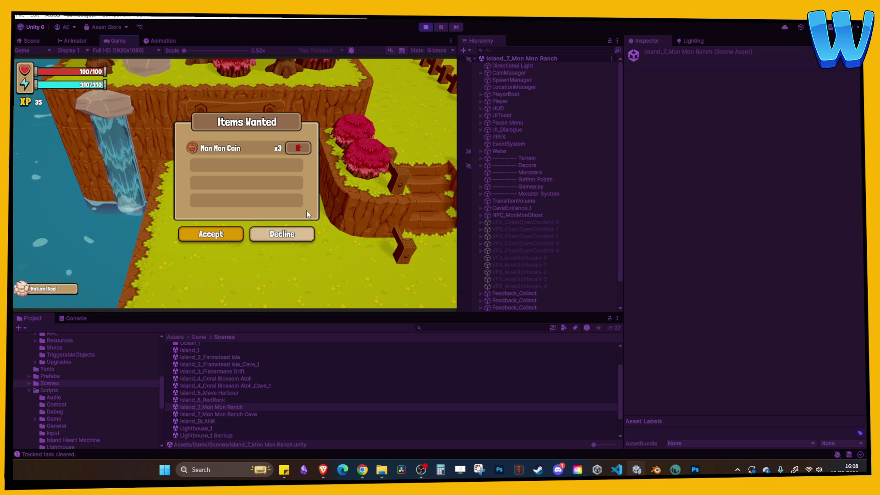
key(e)
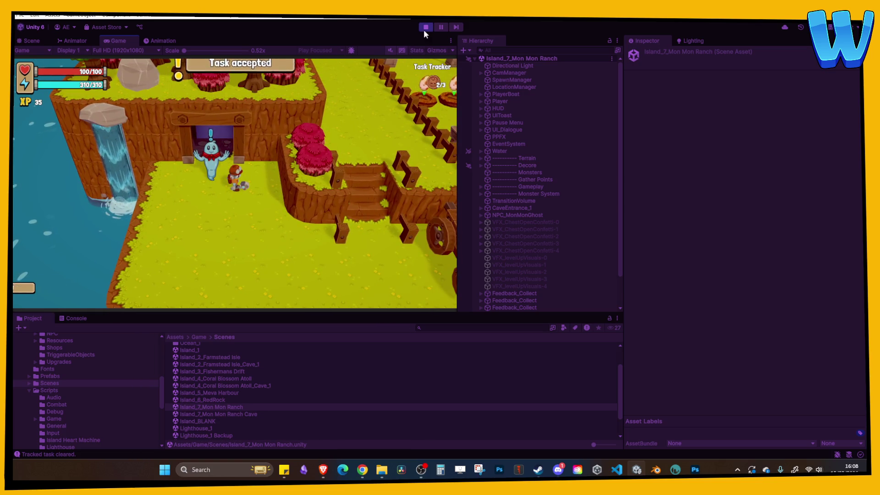
key(ctrl+p)
double_click(235, 412)
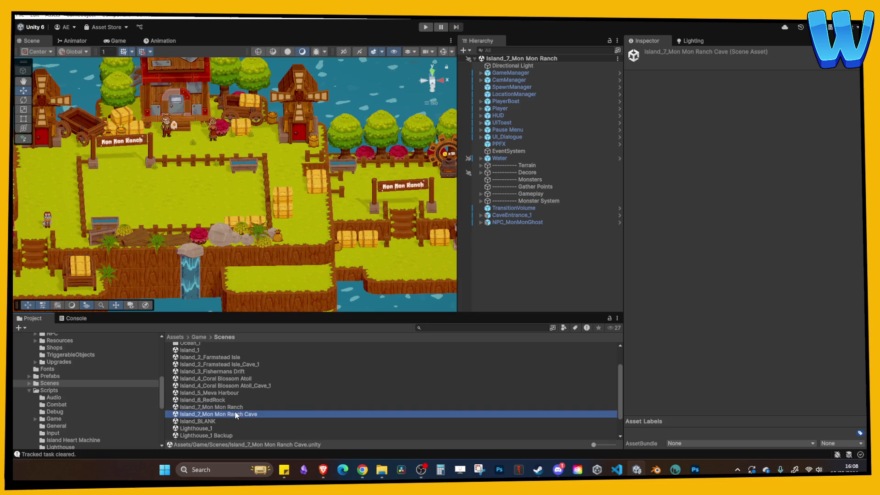
key(ctrl+p)
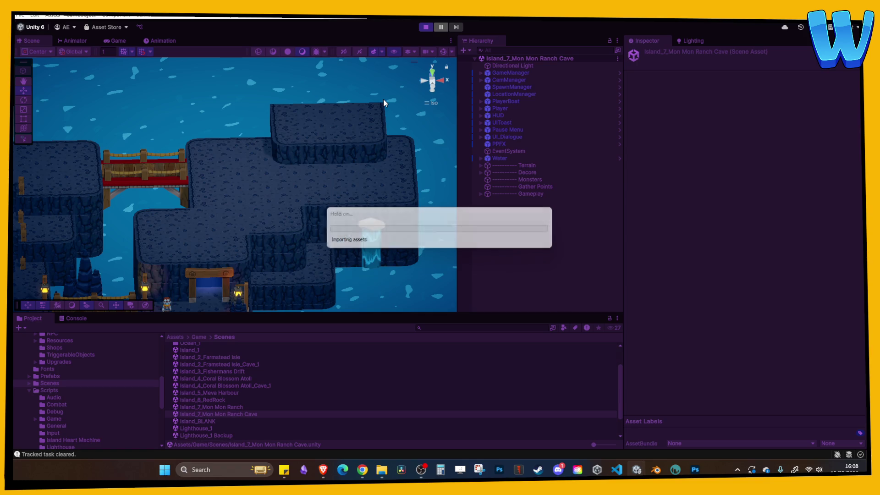
key(a)
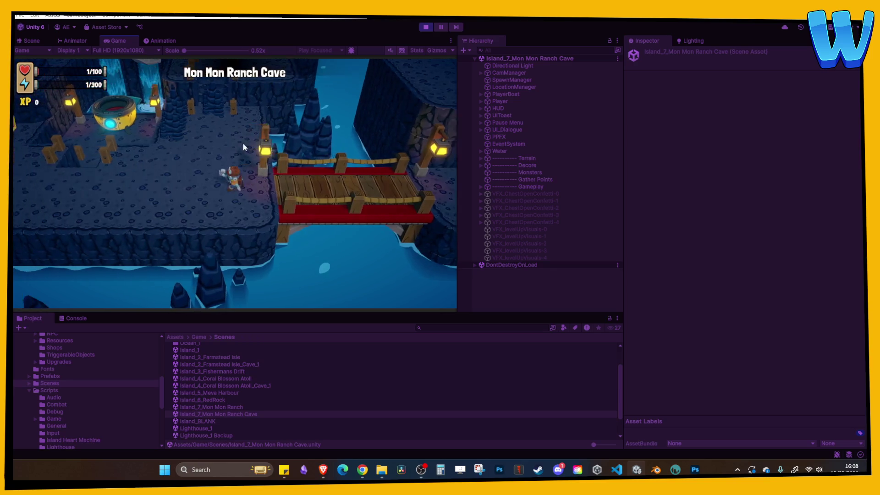
key(w)
key(a)
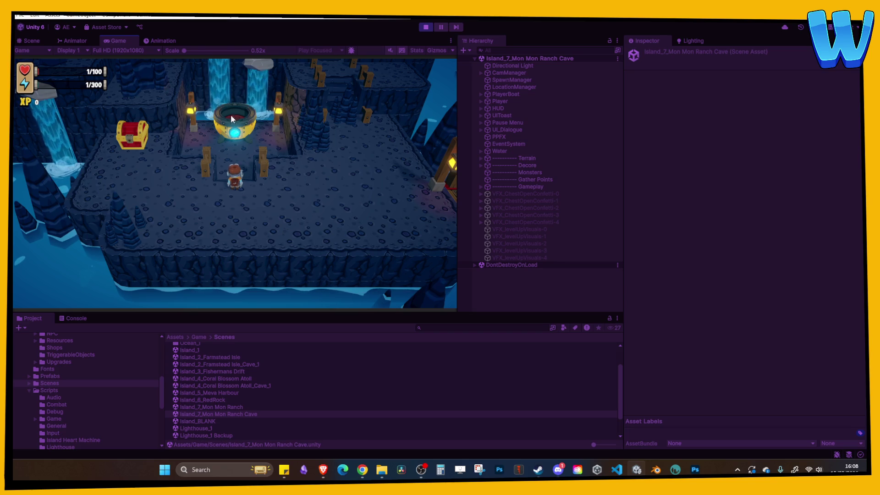
key(d)
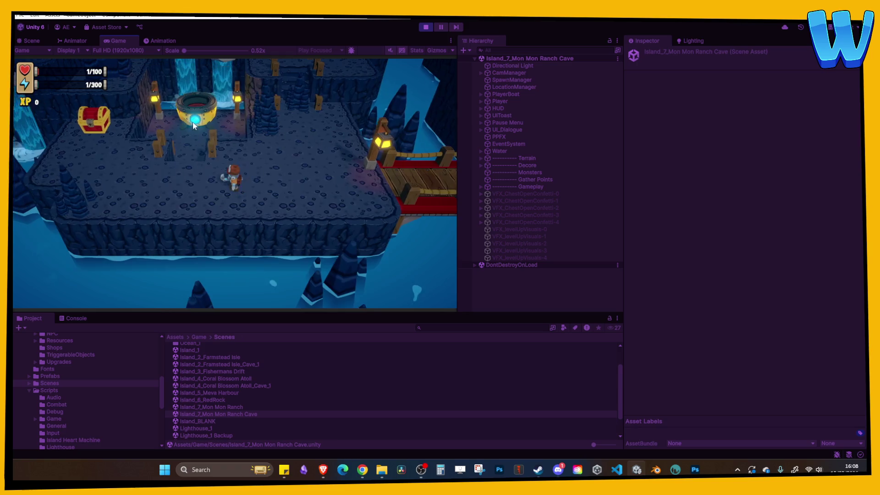
key(a)
key(a)
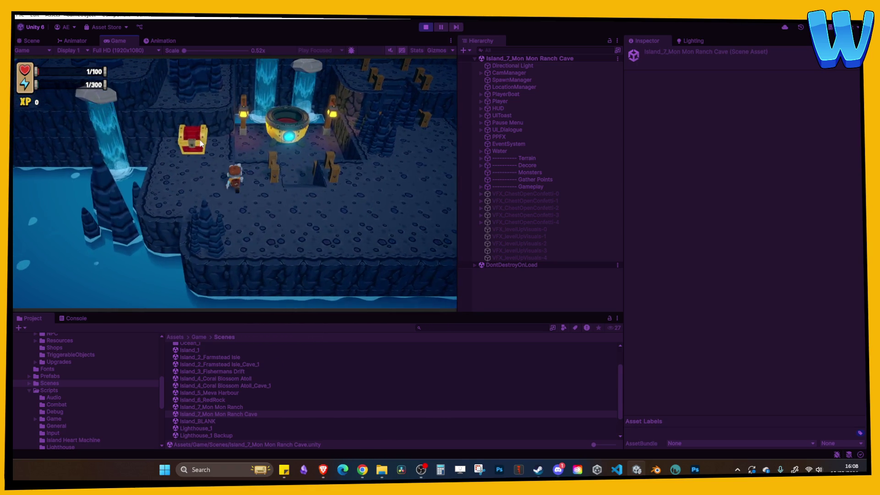
click(231, 146)
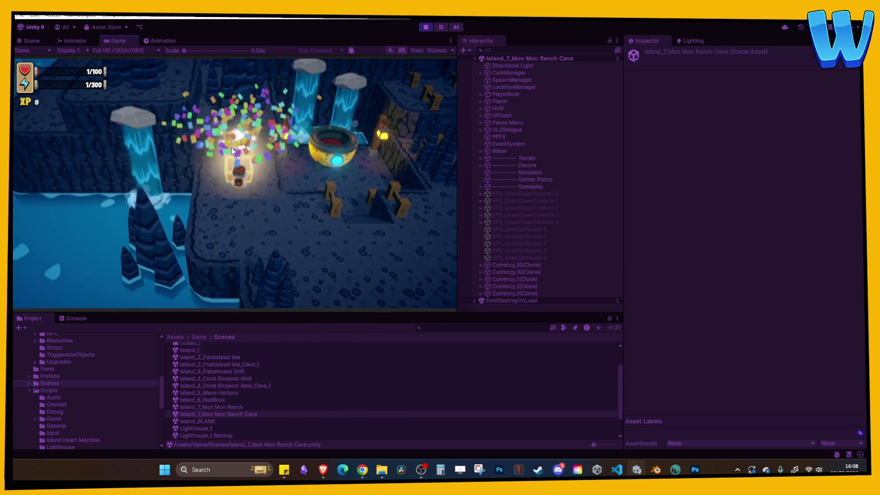
key(d)
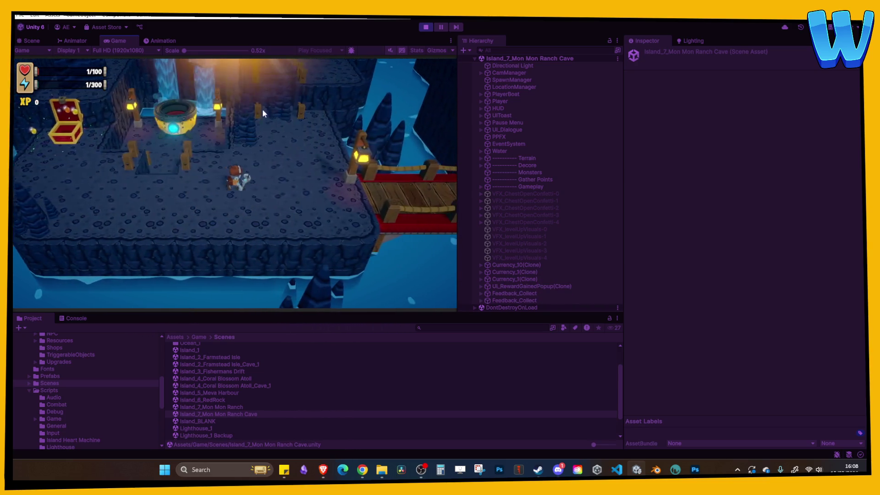
key(w)
key(w)
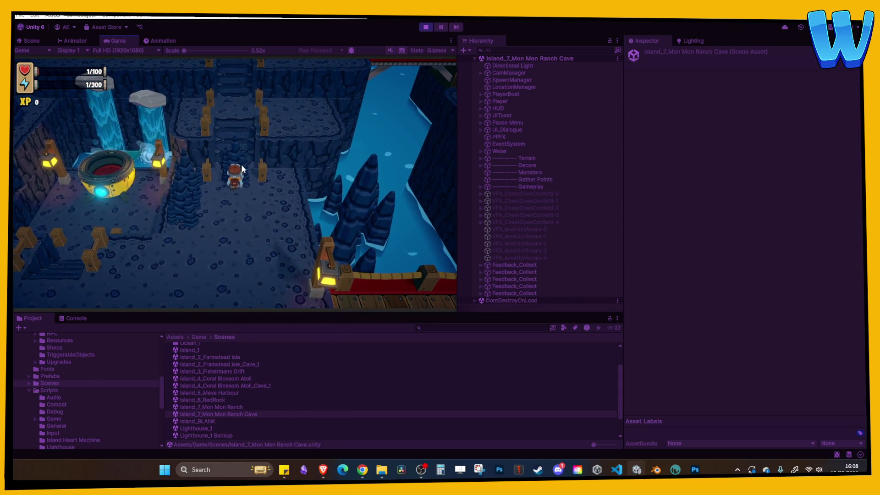
key(s)
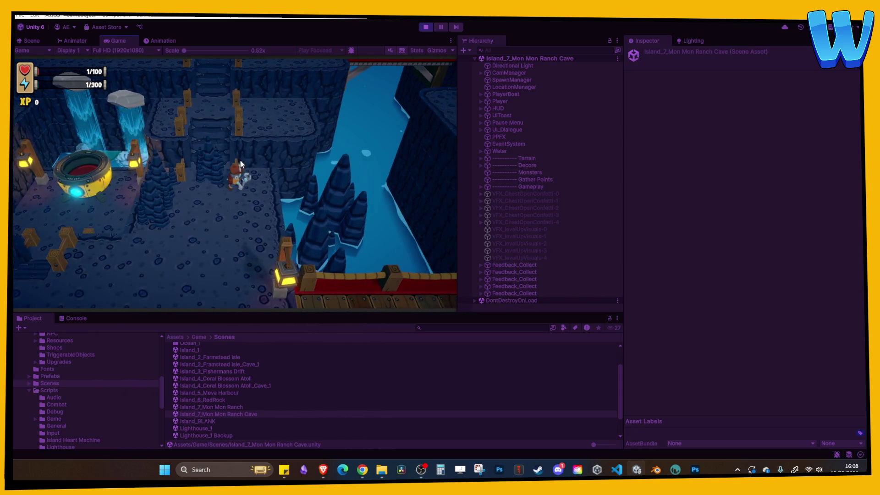
key(s)
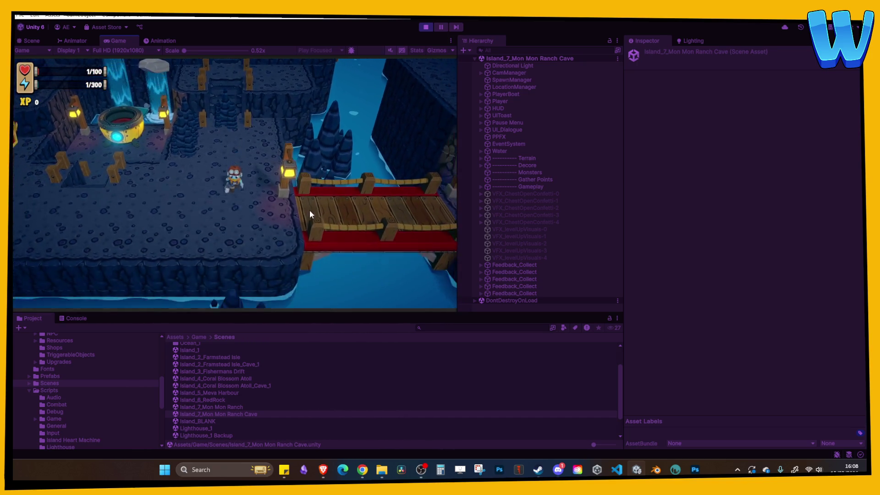
key(d)
key(a)
key(d)
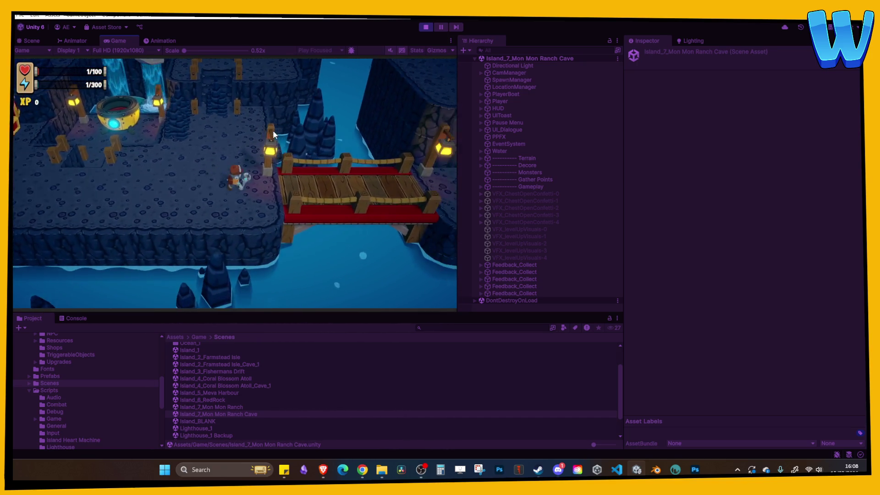
click(426, 28)
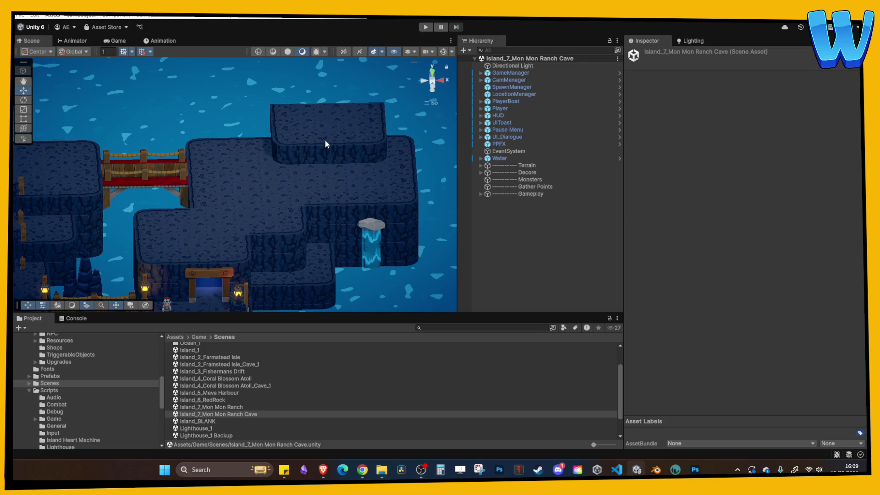
click(227, 414)
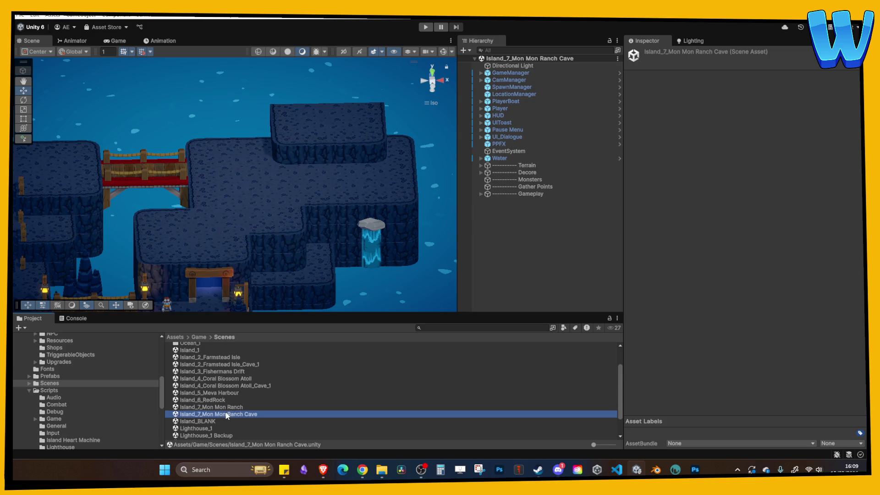
Open Island_7_Mon Mon Ranch and orbit, pan and zoom across the ranch, waterfall and fields
double_click(226, 408)
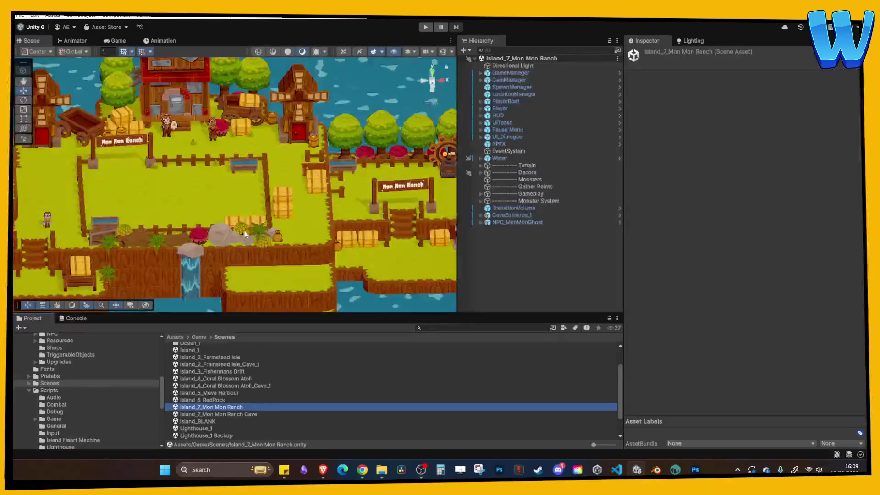
alt+drag(278, 222, 269, 225)
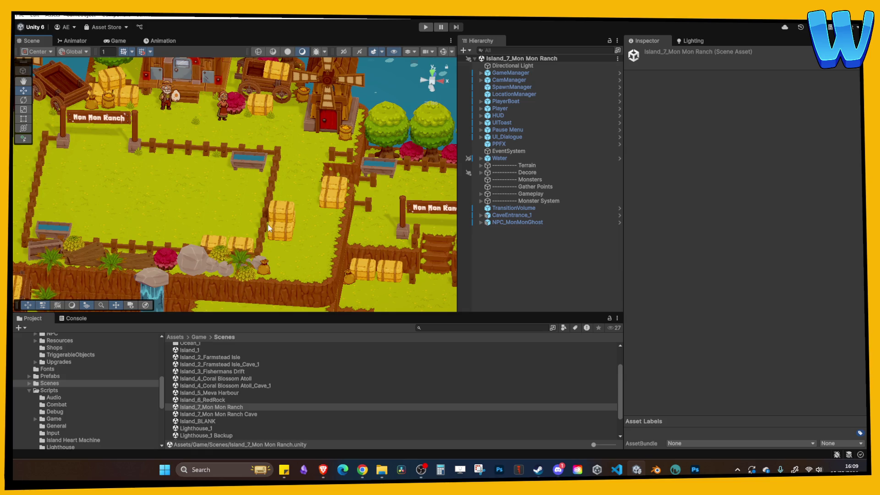
mouse_move(268, 224)
alt+mouse_down()
mouse_move(278, 210)
mouse_move(239, 217)
alt+mouse_up()
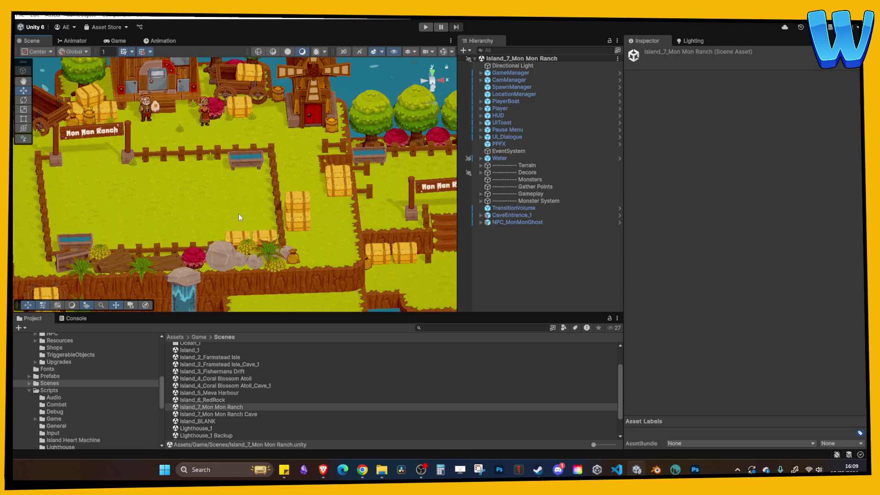
mouse_move(214, 208)
alt+mouse_down()
mouse_move(225, 211)
mouse_move(213, 214)
alt+mouse_up()
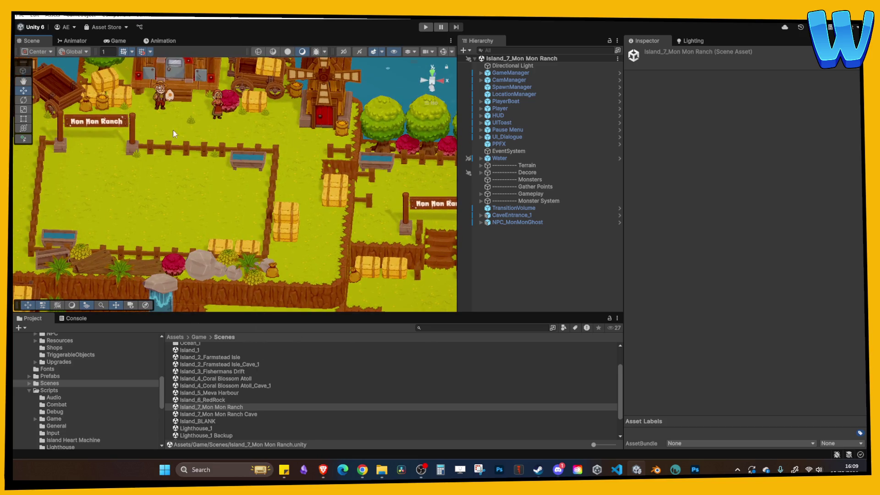
scroll(169, 174, down, 5)
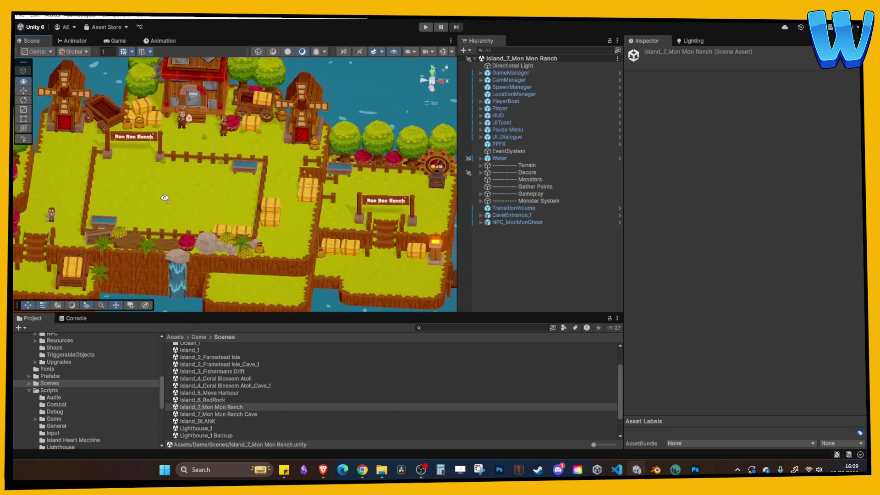
mouse_move(268, 190)
middle_down()
mouse_move(182, 148)
mouse_move(307, 232)
middle_up()
scroll(142, 162, up, 3)
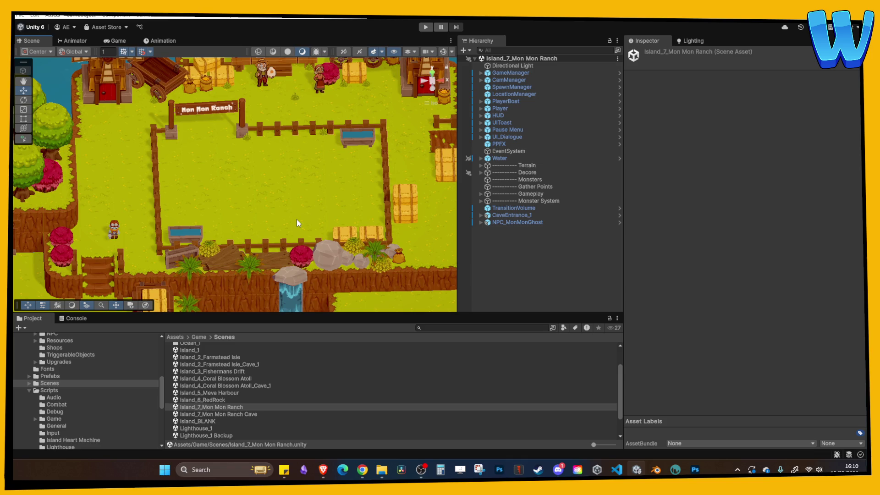
mouse_move(244, 192)
alt+mouse_down()
mouse_move(233, 139)
mouse_move(282, 189)
mouse_move(266, 192)
mouse_move(328, 179)
alt+mouse_up()
scroll(284, 191, down, 6)
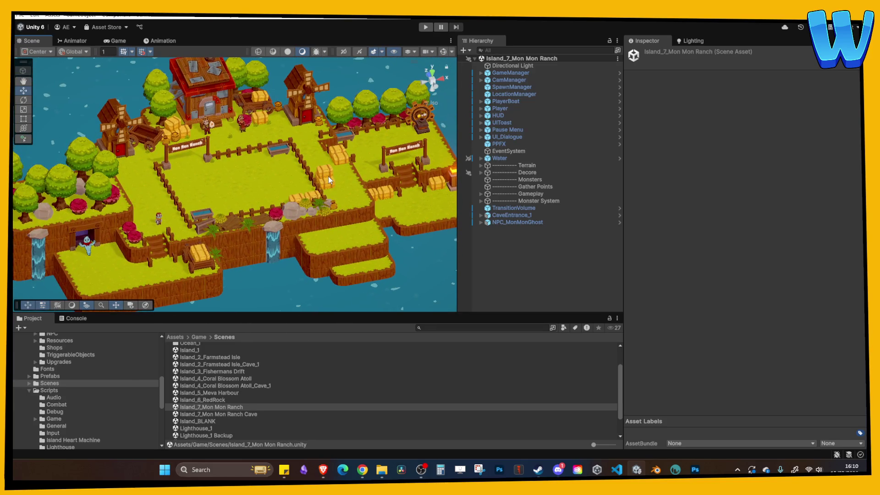